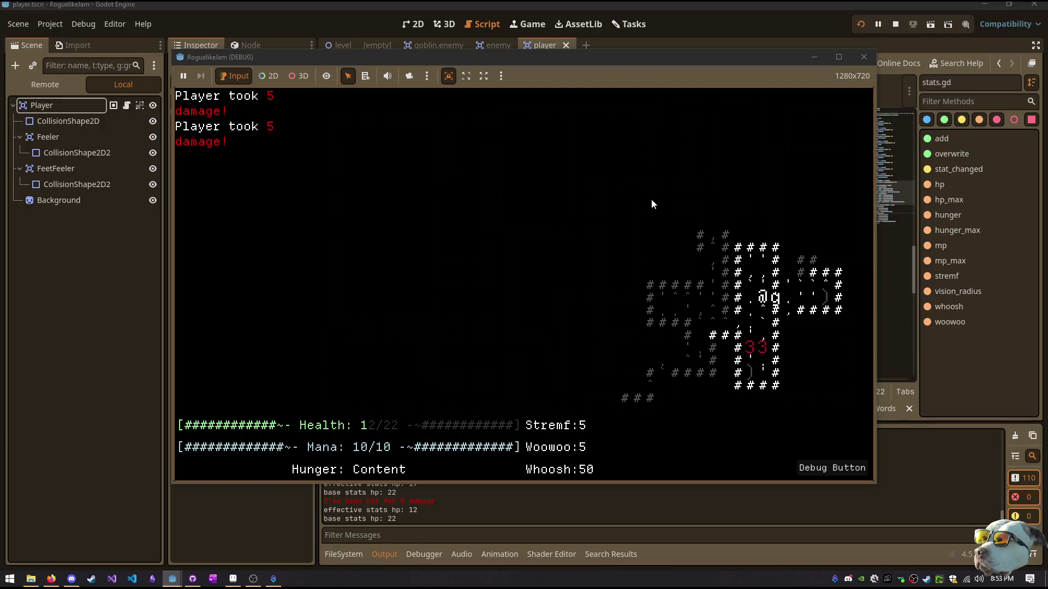
Equip the Sword from the in-game inventory, take some damage, then stop the game with F8.
key("i")
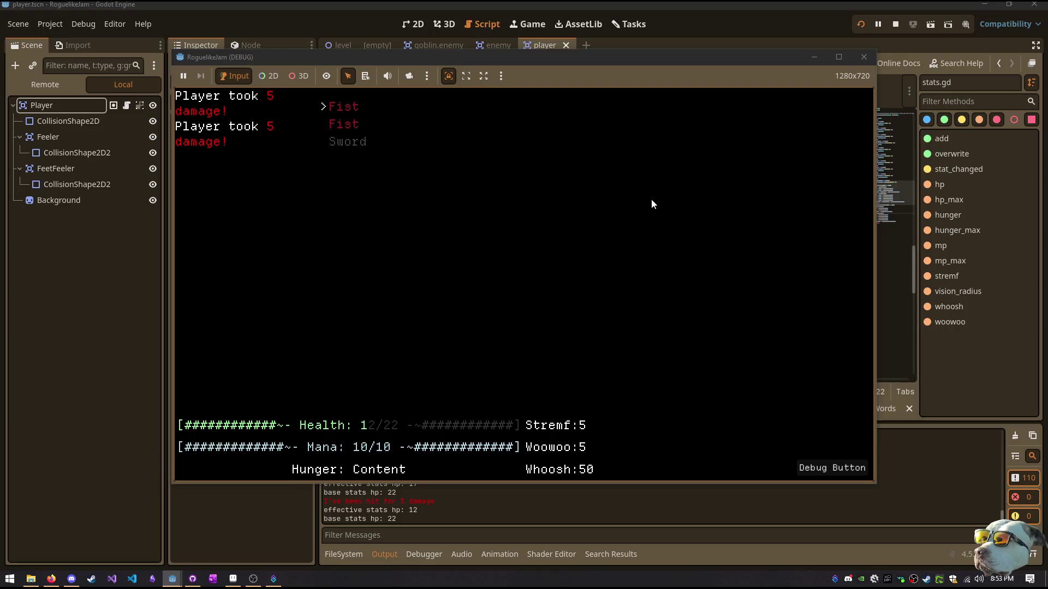
key("Down")
key("Down")
key("Return")
key("Return")
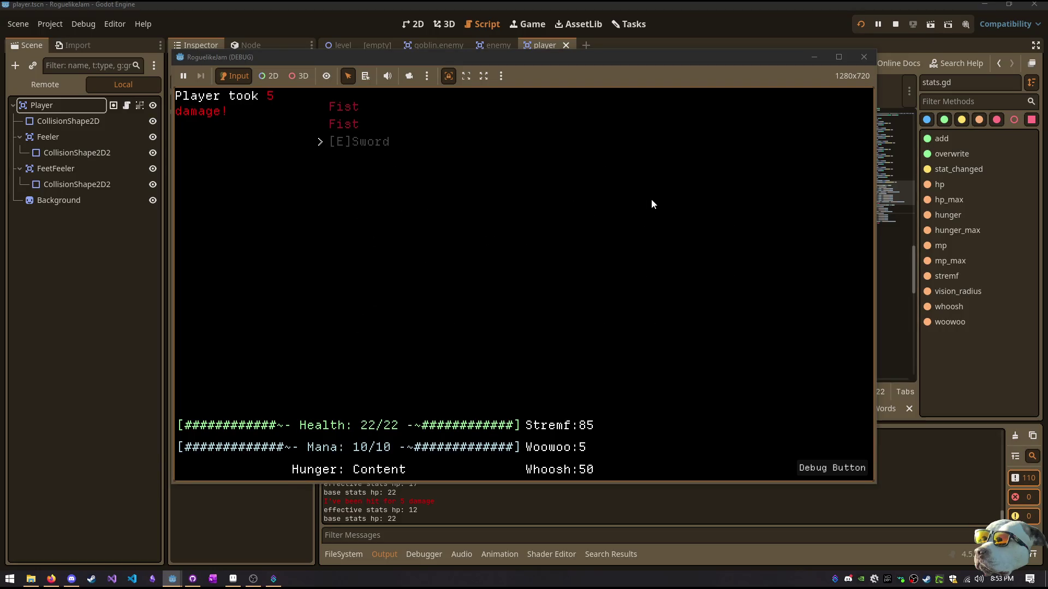
key("Escape")
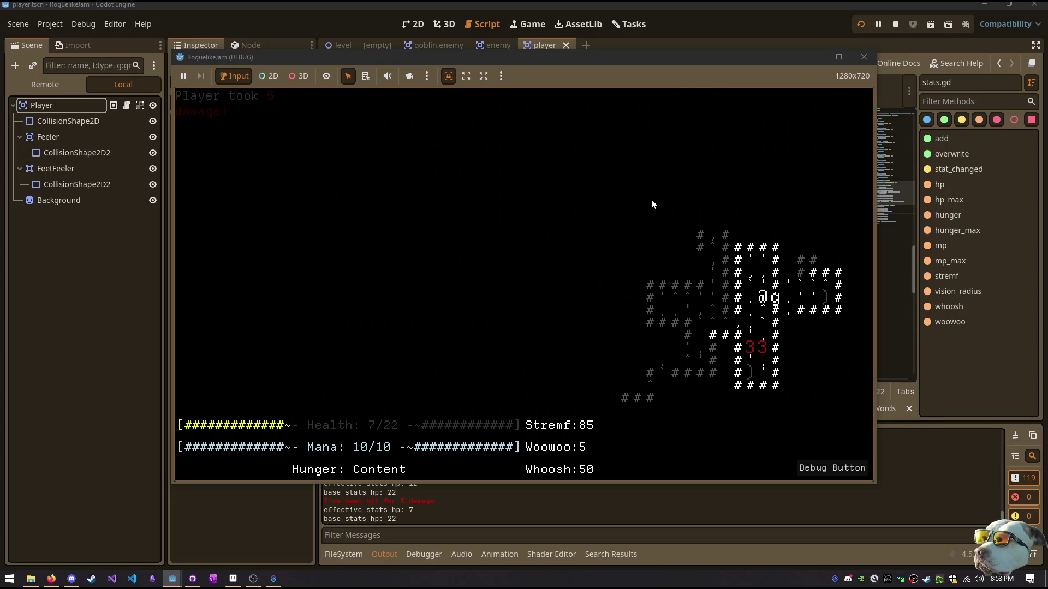
key("F8")
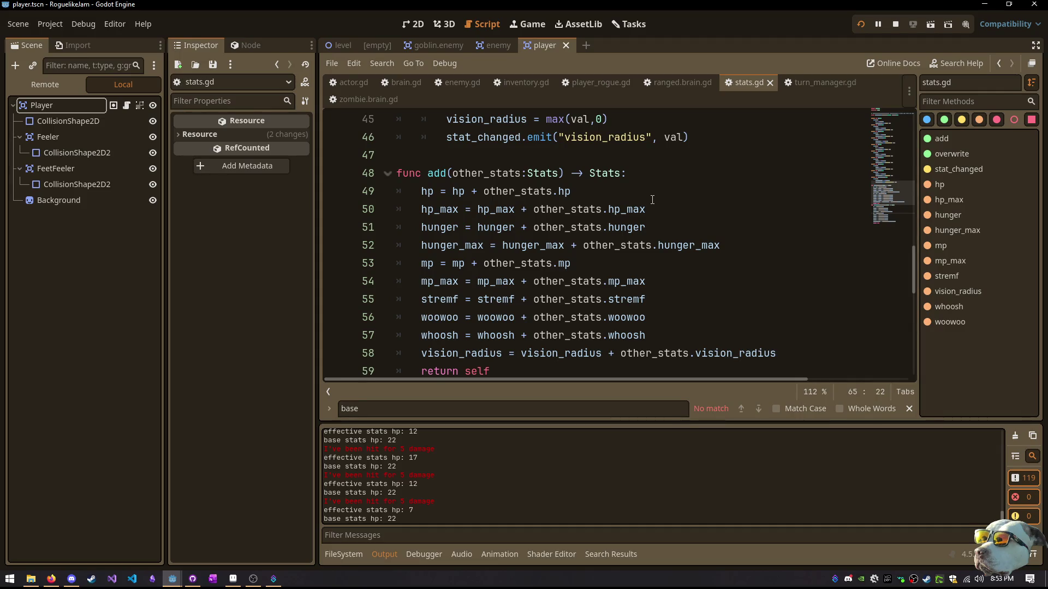
Insert a blank line after the return self on line 59 of stats.gd.
scroll(671, 211, "up", 3)
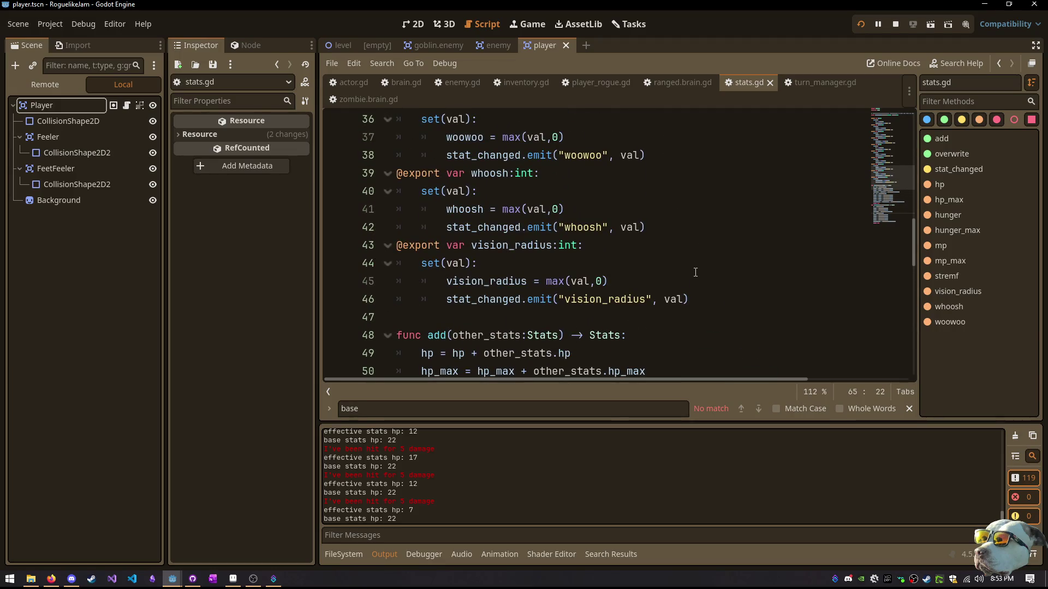
scroll(709, 196, "down", 7)
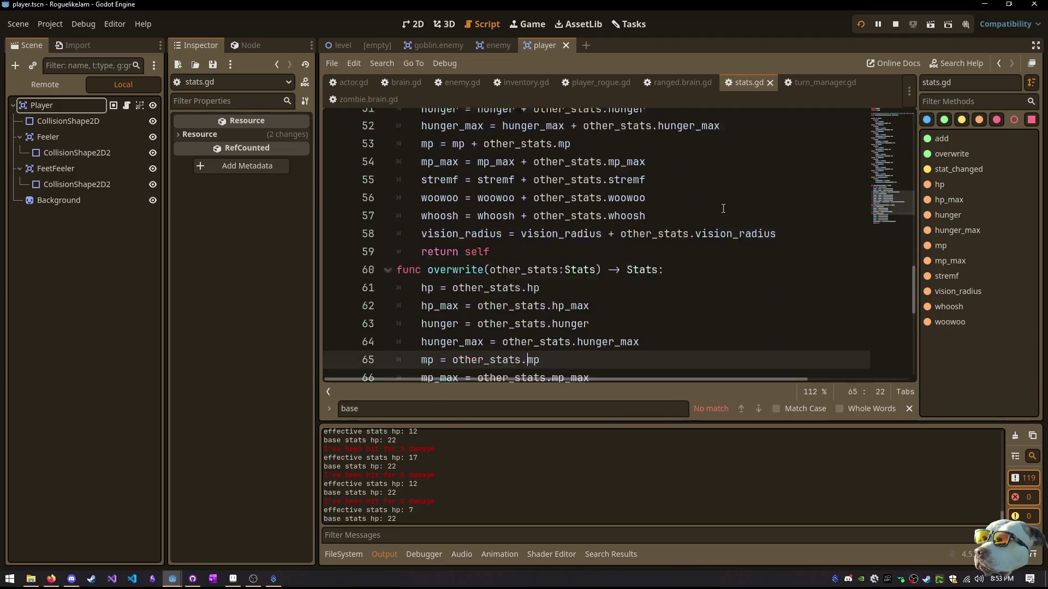
left_click(708, 161)
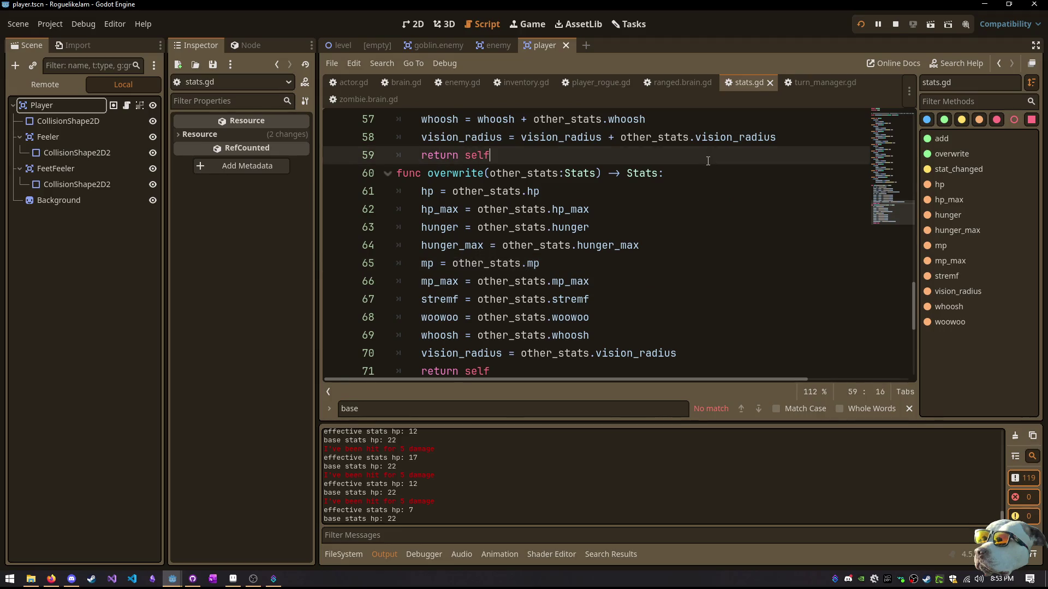
key("Return")
left_click(706, 159)
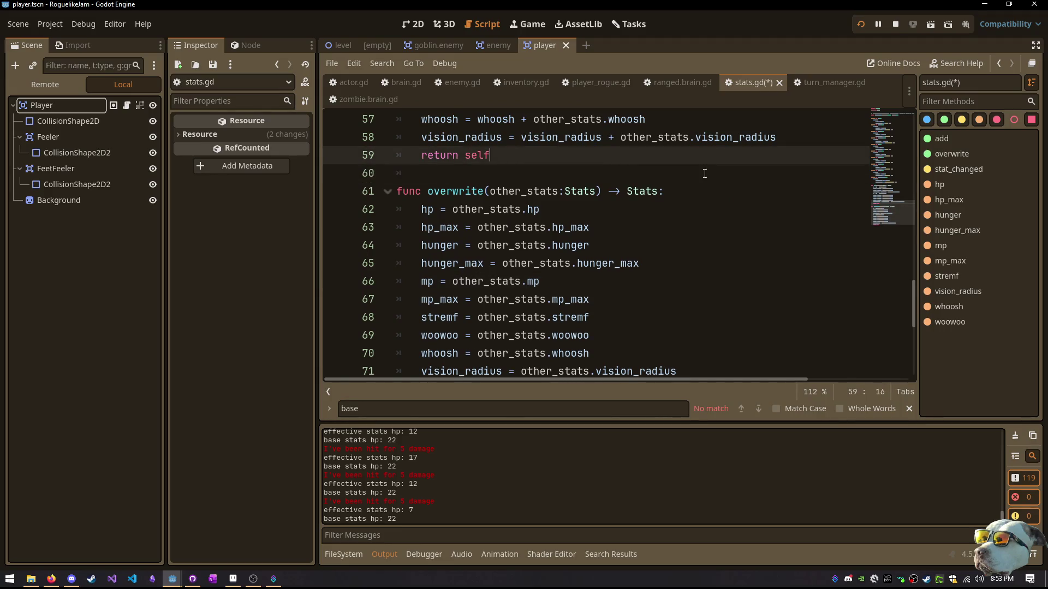
scroll(675, 212, "up", 4)
scroll(666, 245, "up", 3)
scroll(655, 288, "down", 1)
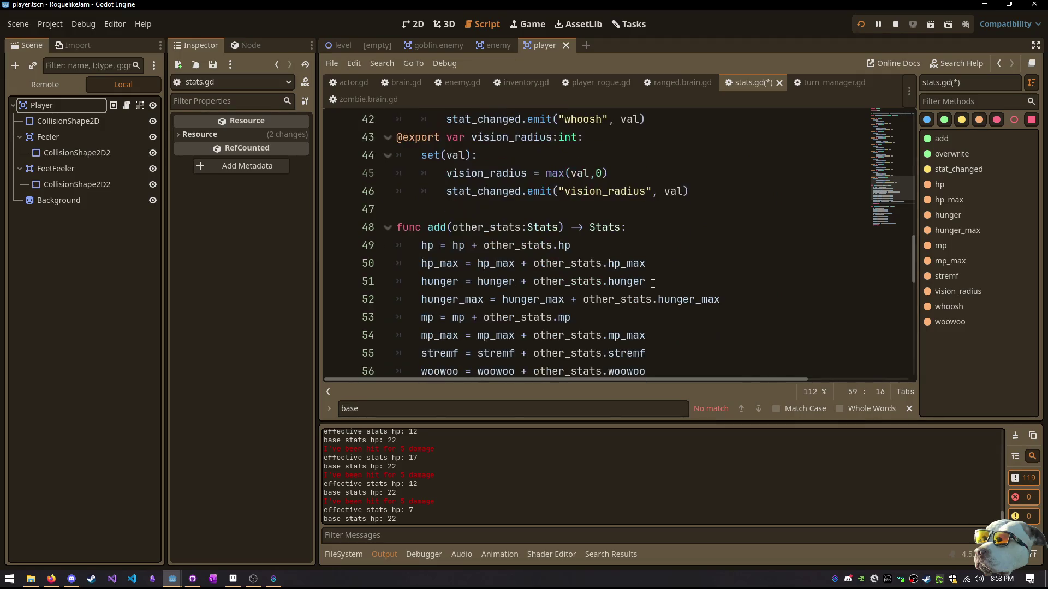
scroll(650, 264, "down", 2)
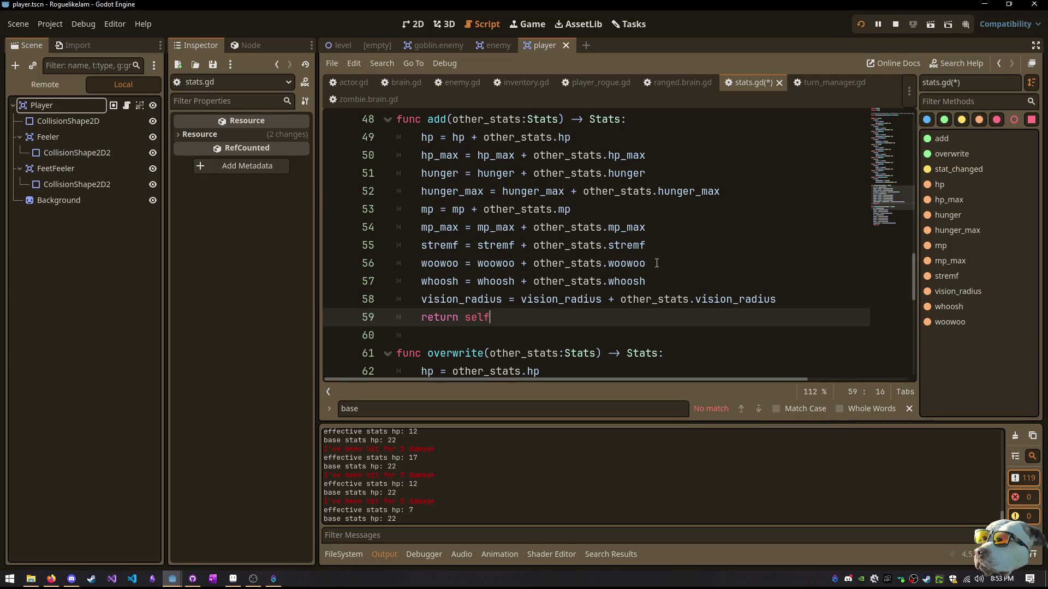
Remove the -> Stats return type and the return self line from add().
double_click(607, 121)
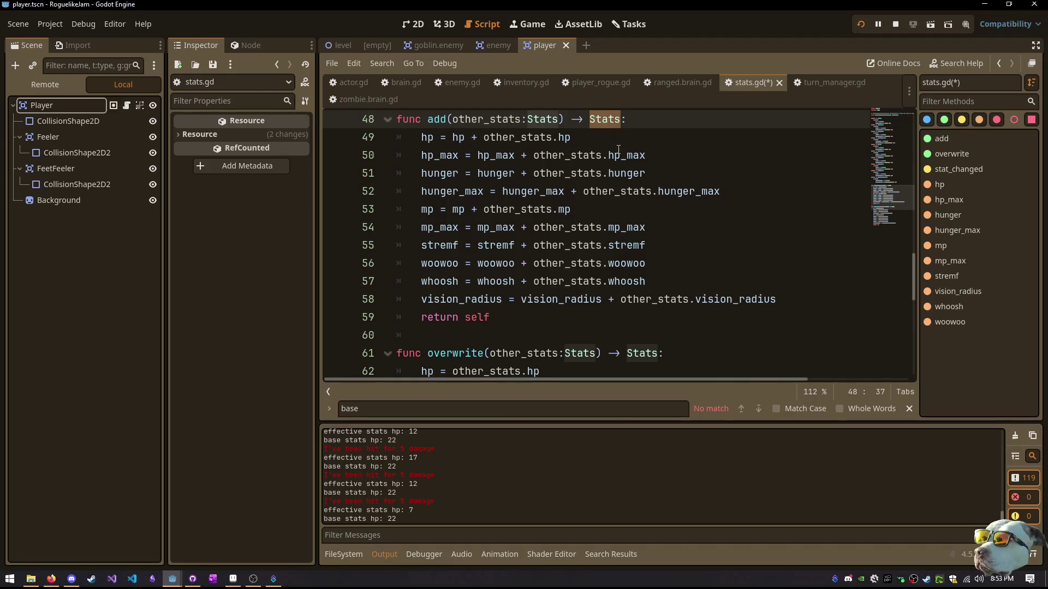
key("BackSpace")
key("BackSpace")
key("BackSpace")
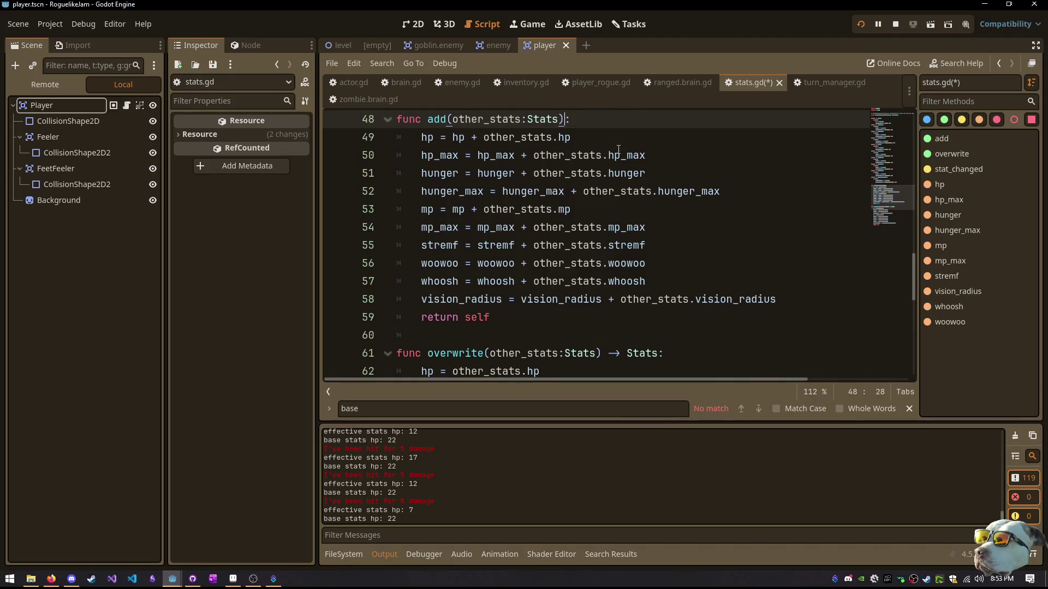
left_click(551, 313)
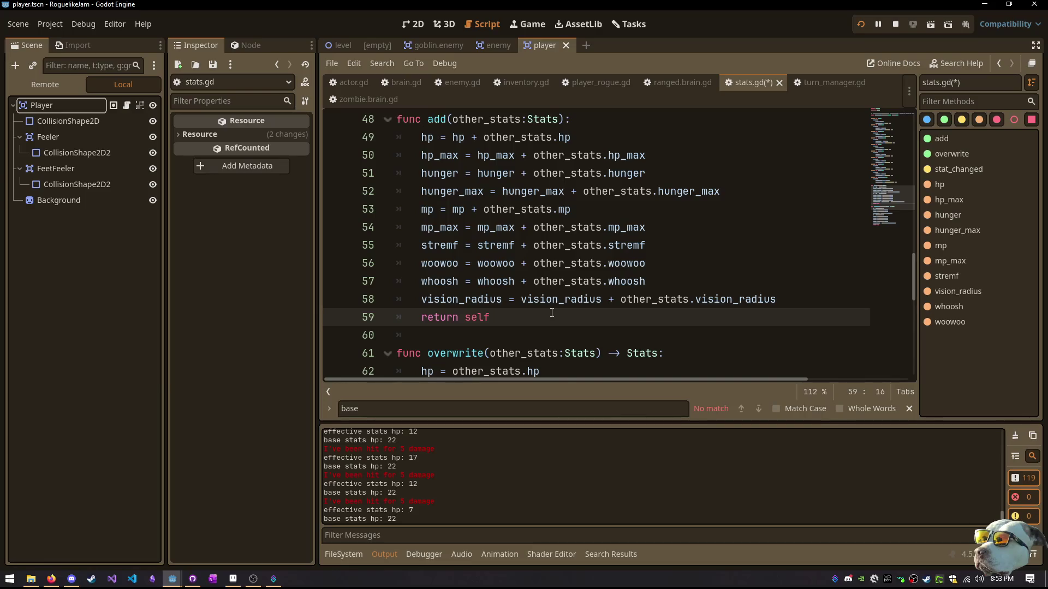
key("ctrl+shift+k")
Remove the -> Stats return type and the return self line from overwrite().
scroll(605, 242, "down", 2)
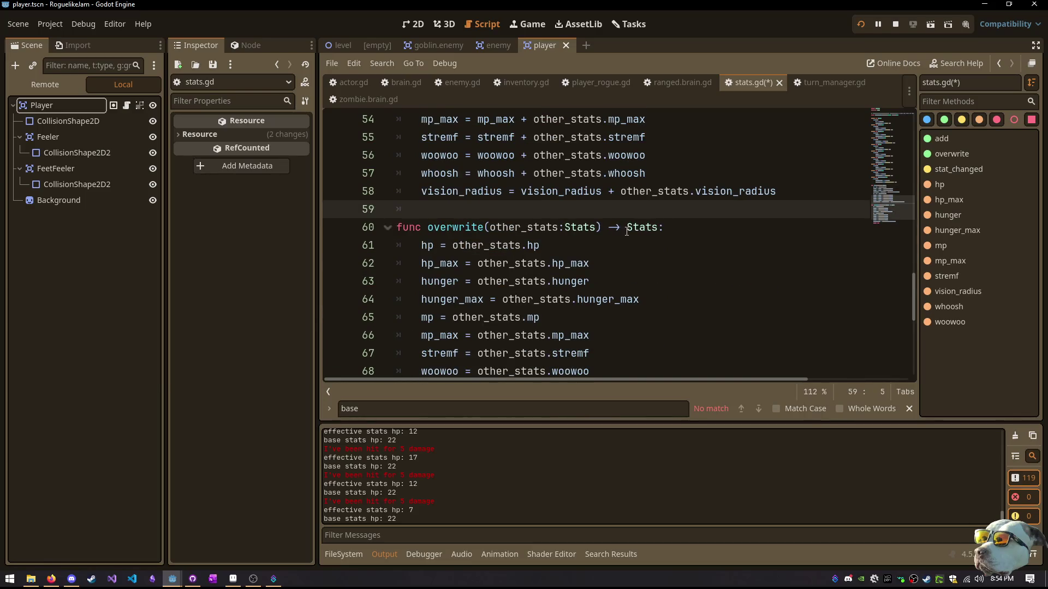
double_click(626, 231)
key("BackSpace")
key("BackSpace")
key("BackSpace")
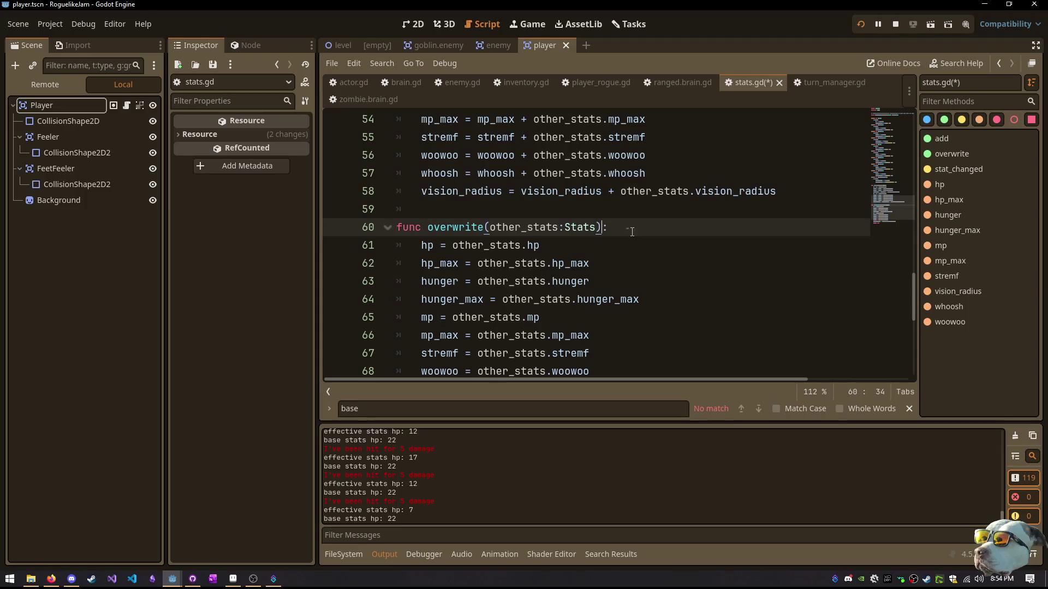
scroll(602, 256, "down", 4)
scroll(597, 259, "up", 1)
left_click(585, 264)
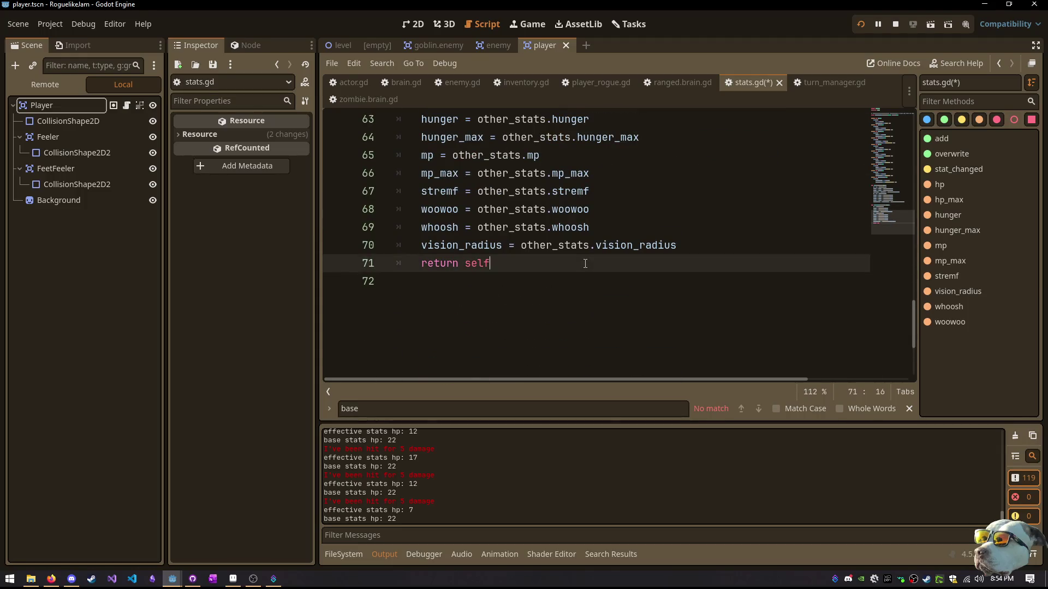
key("ctrl+shift+k")
Save stats.gd with the edited add and overwrite functions.
scroll(627, 279, "up", 5)
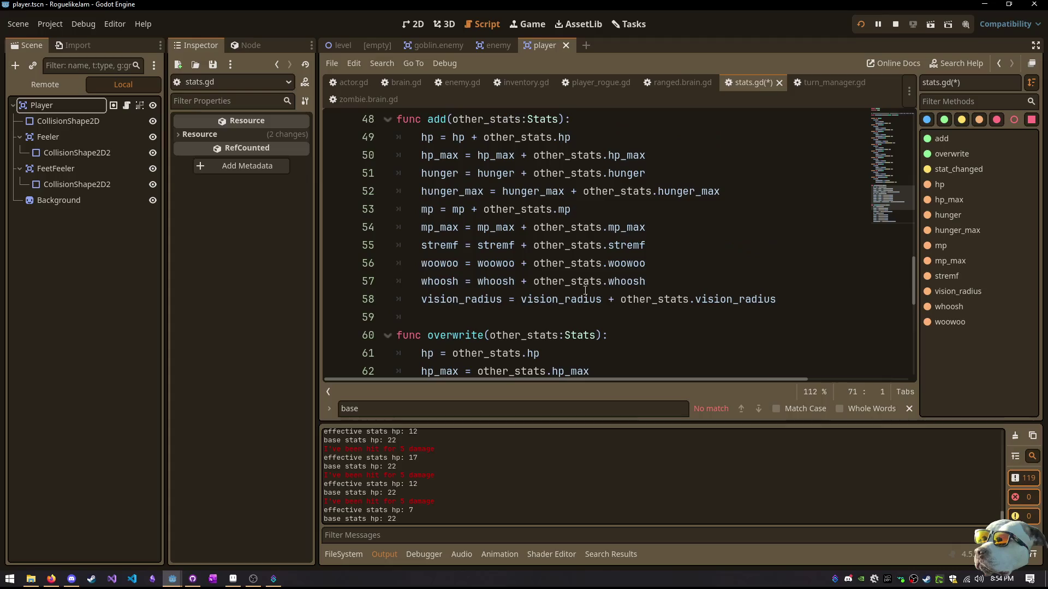
key("ctrl+s")
scroll(649, 267, "up", 4)
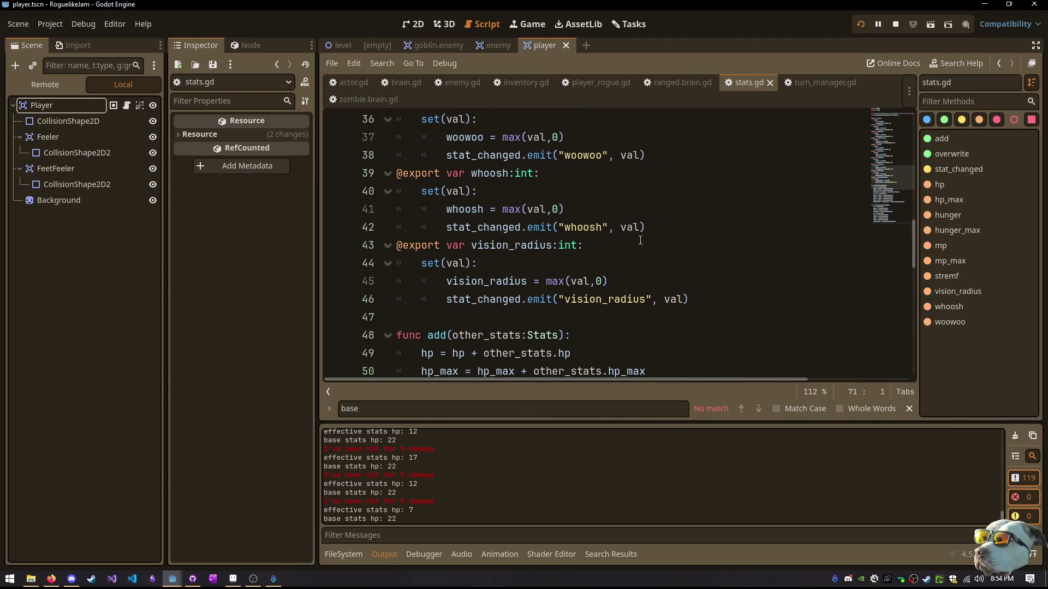
scroll(644, 242, "down", 3)
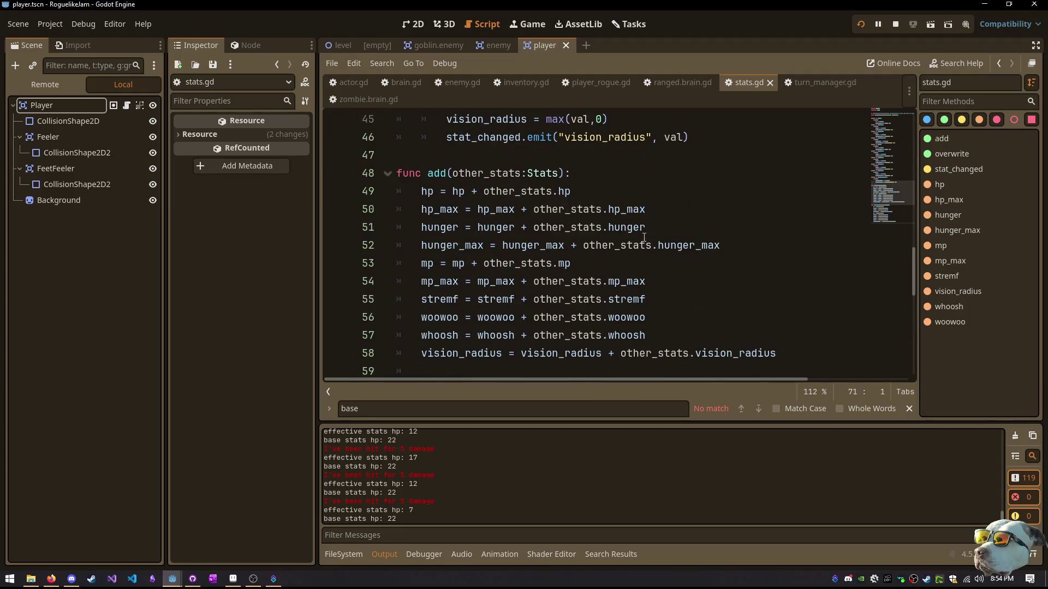
Set a breakpoint on line 34 of inventory.gd's equip function.
mouse_move(643, 236)
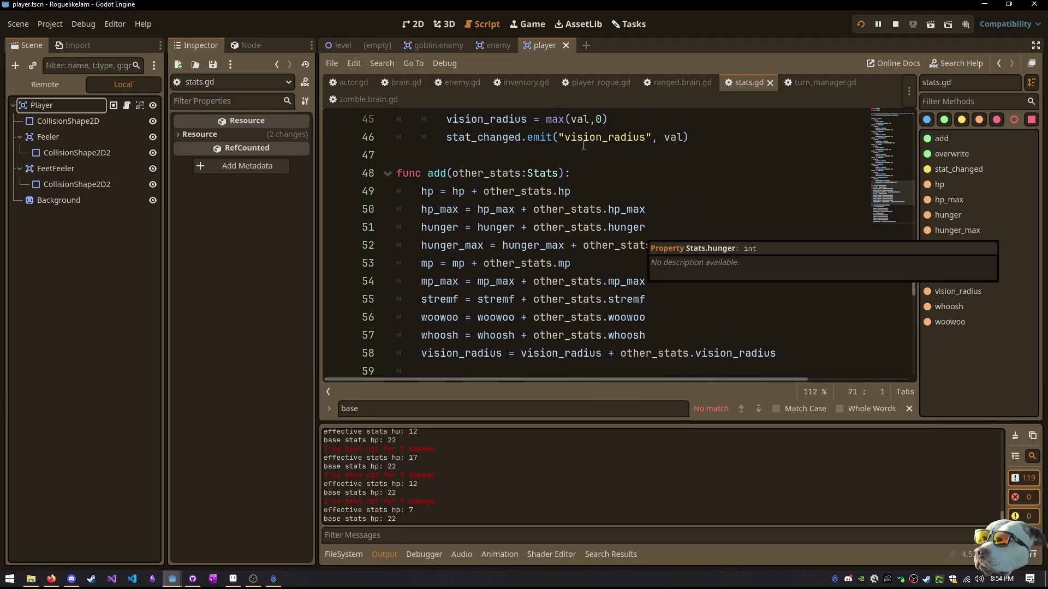
left_click(520, 83)
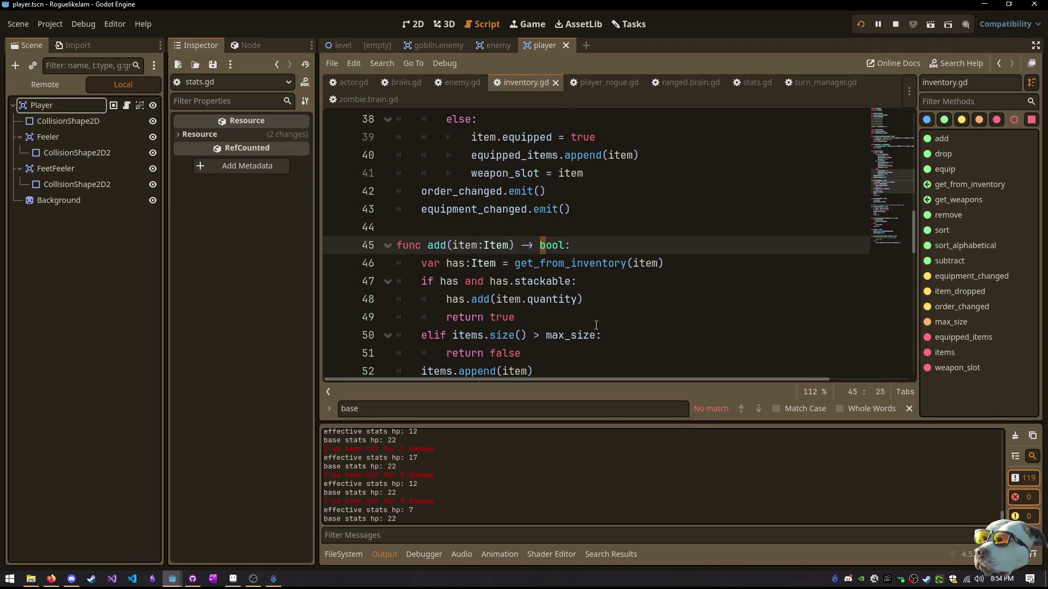
scroll(626, 263, "down", 1)
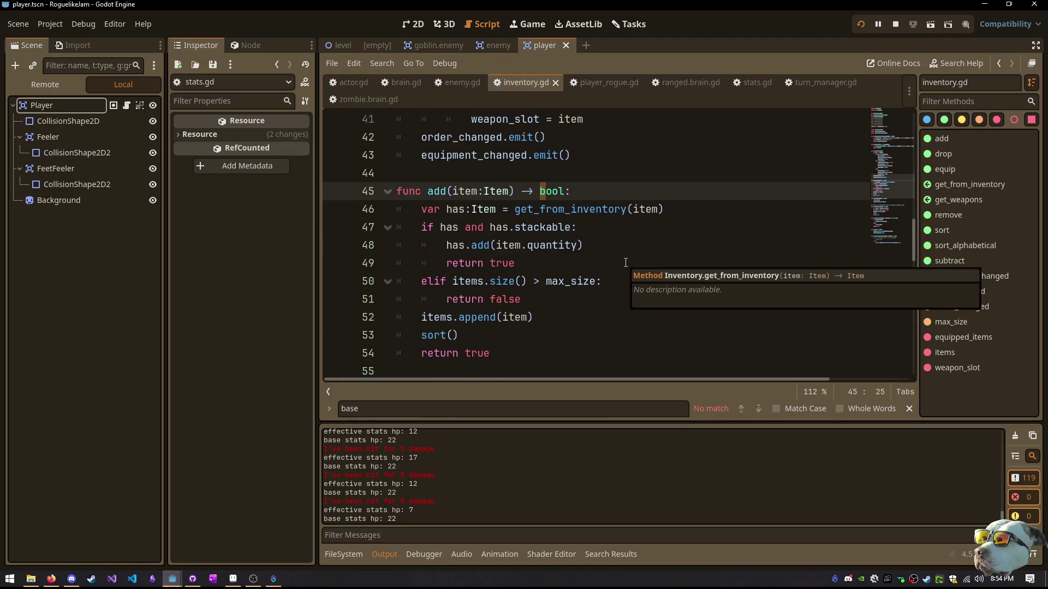
left_click(941, 172)
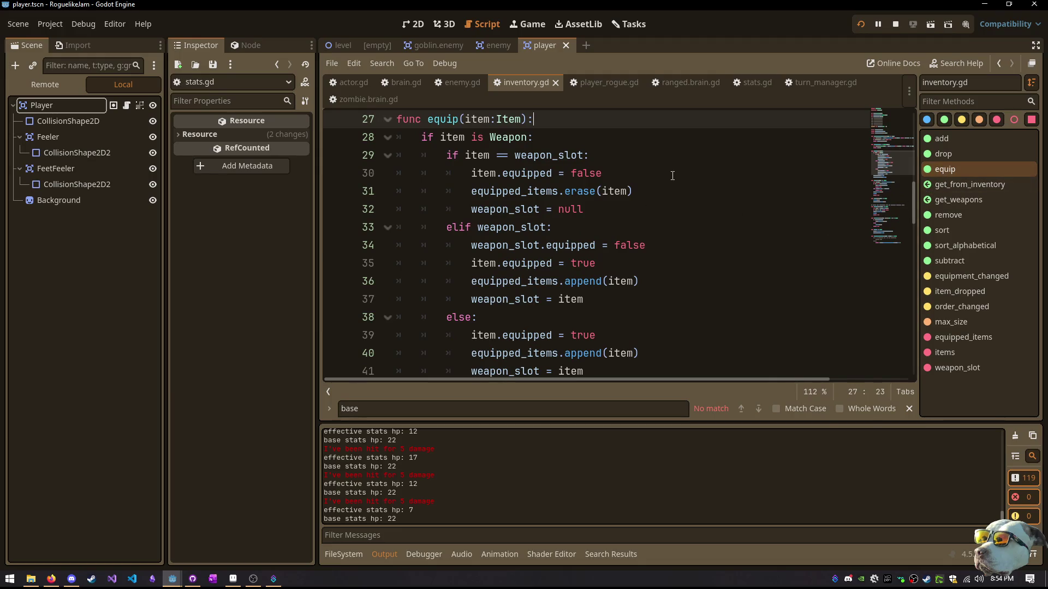
scroll(659, 256, "down", 1)
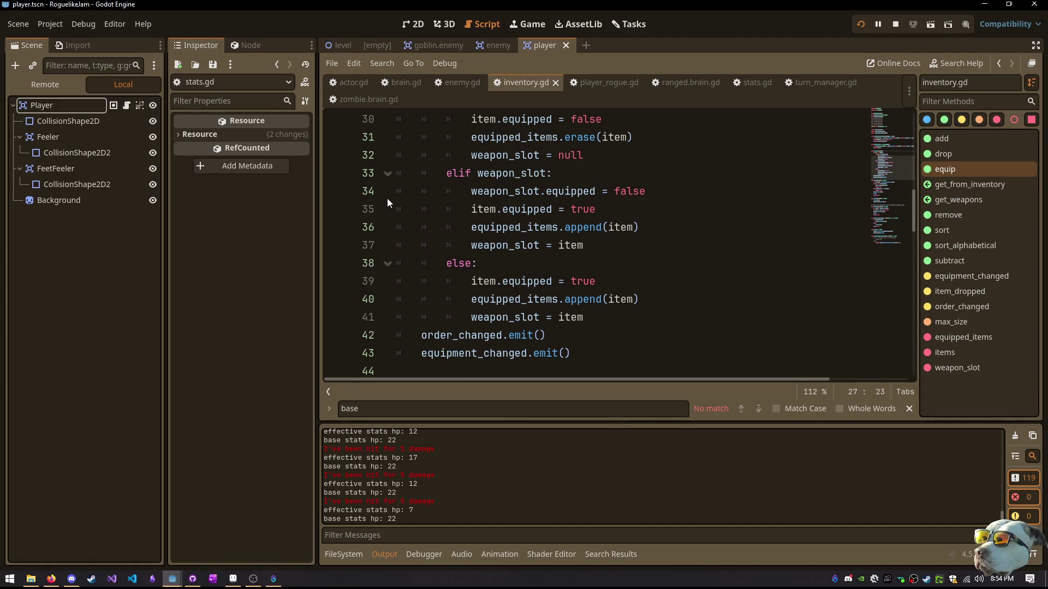
left_click(334, 192)
Run the game and equip the Sword so execution pauses at the breakpoint.
key("F5")
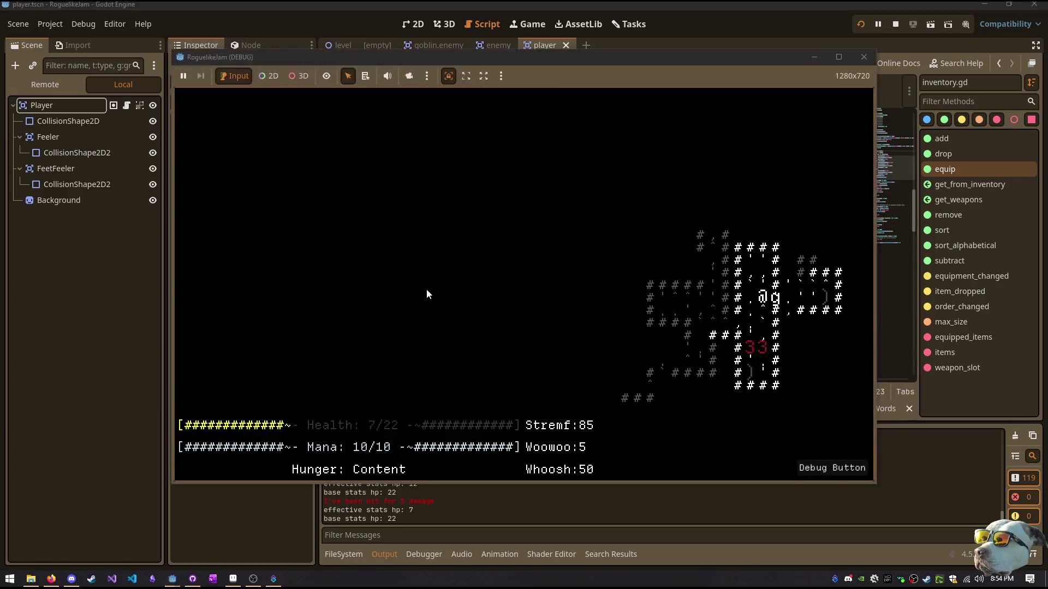
key("i")
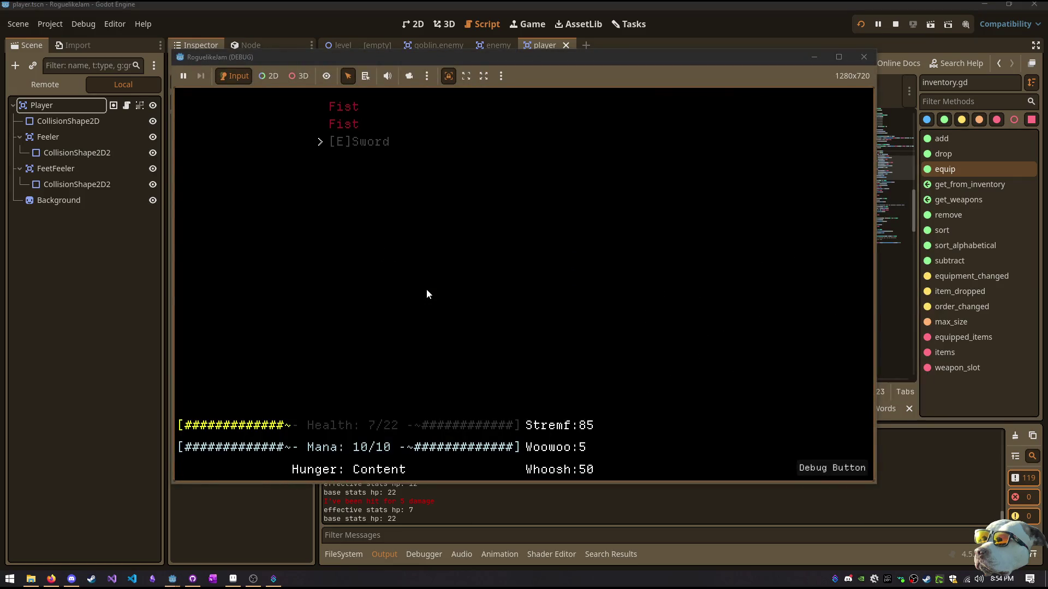
key("Return")
key("Return")
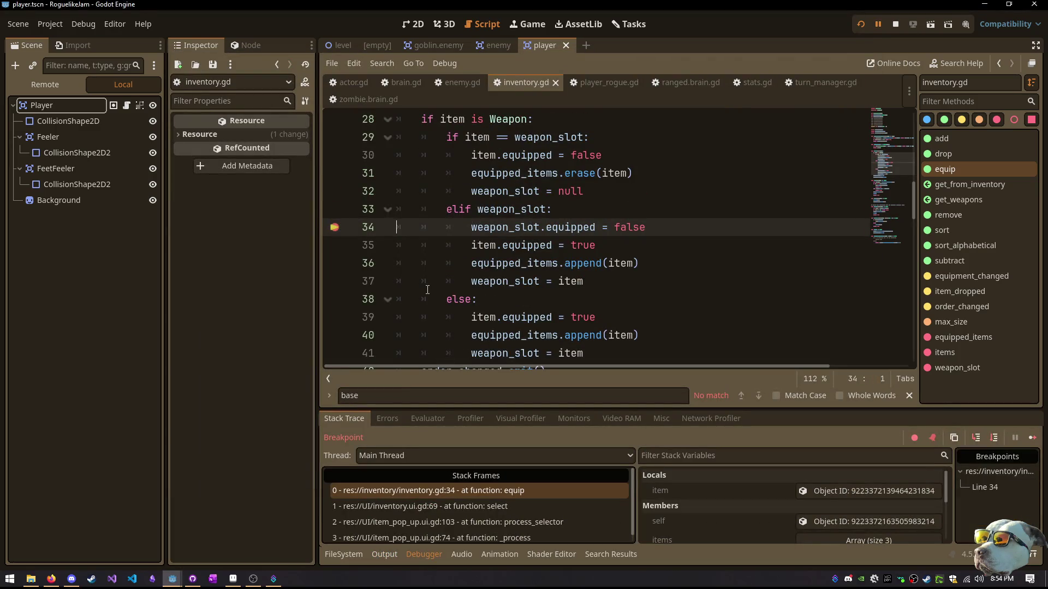
Step over to line 35, check equipped's declaration in equipment.gd, then step over to line 36.
left_click(994, 440)
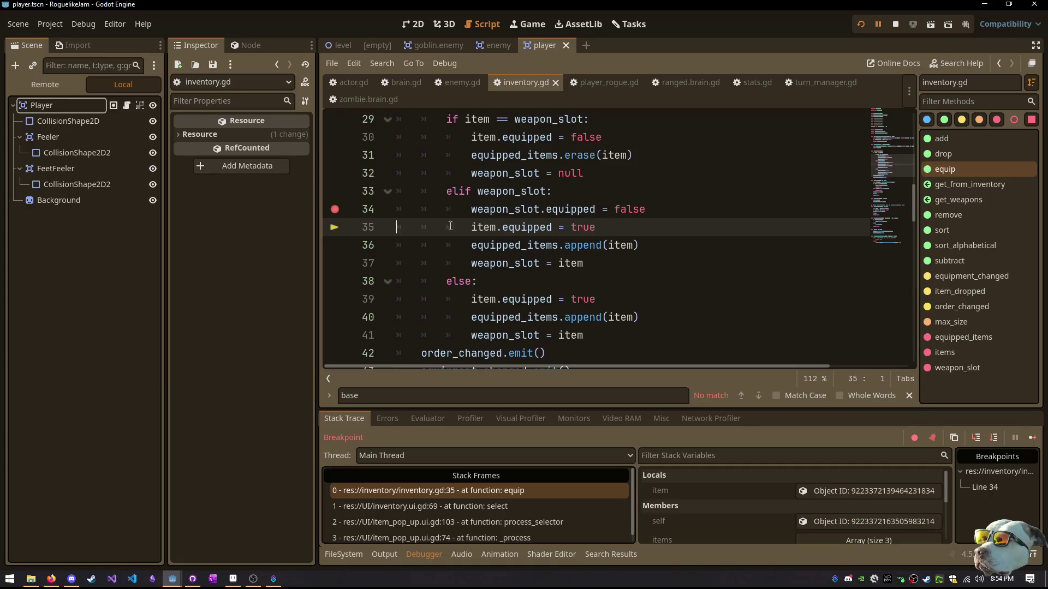
left_click(534, 229)
left_click(534, 229, "ctrl")
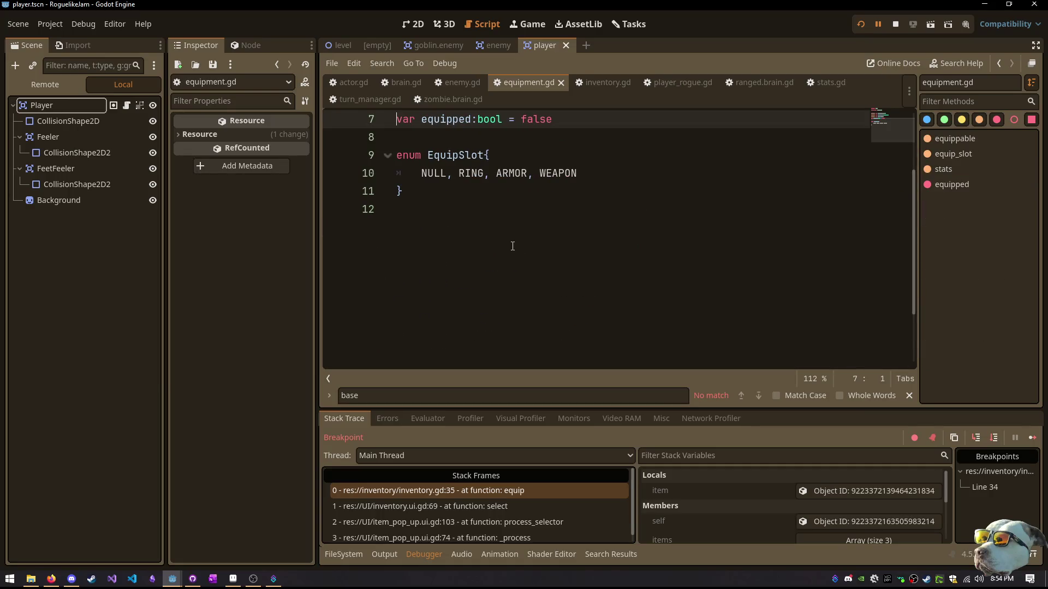
scroll(513, 246, "up", 2)
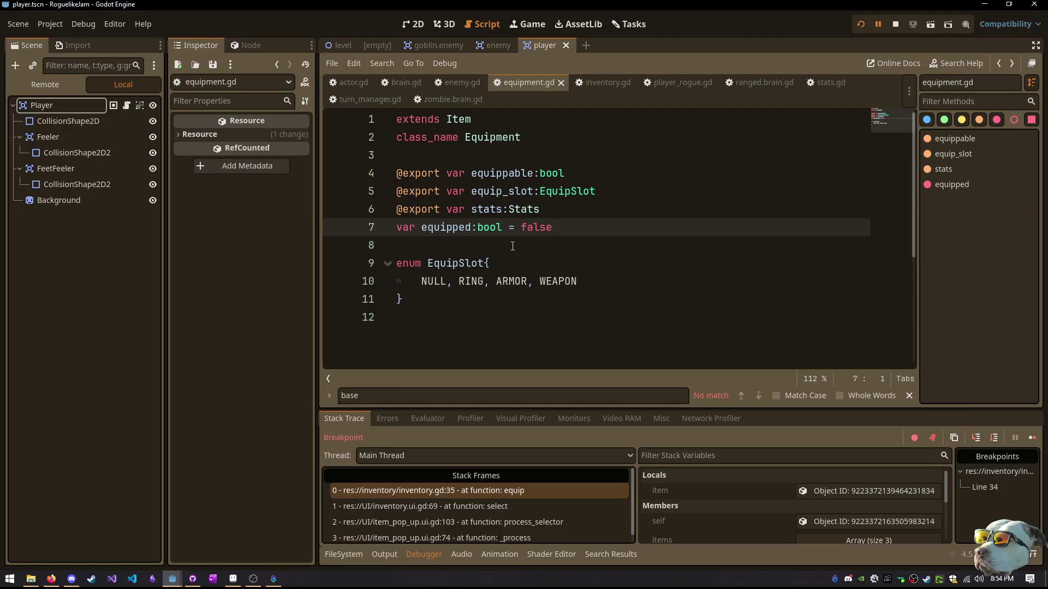
key("alt+Left")
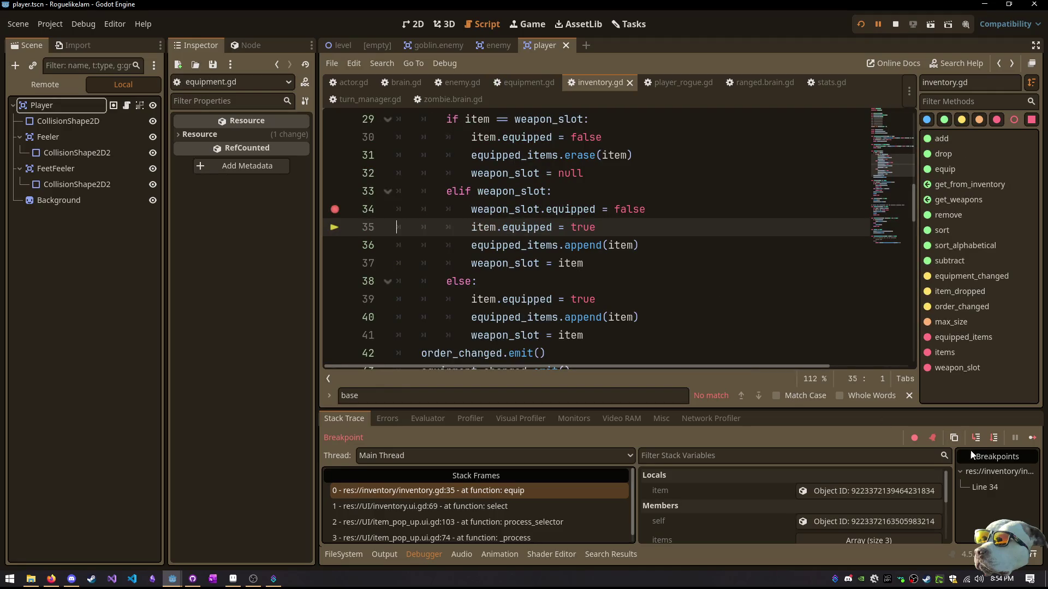
left_click(991, 440)
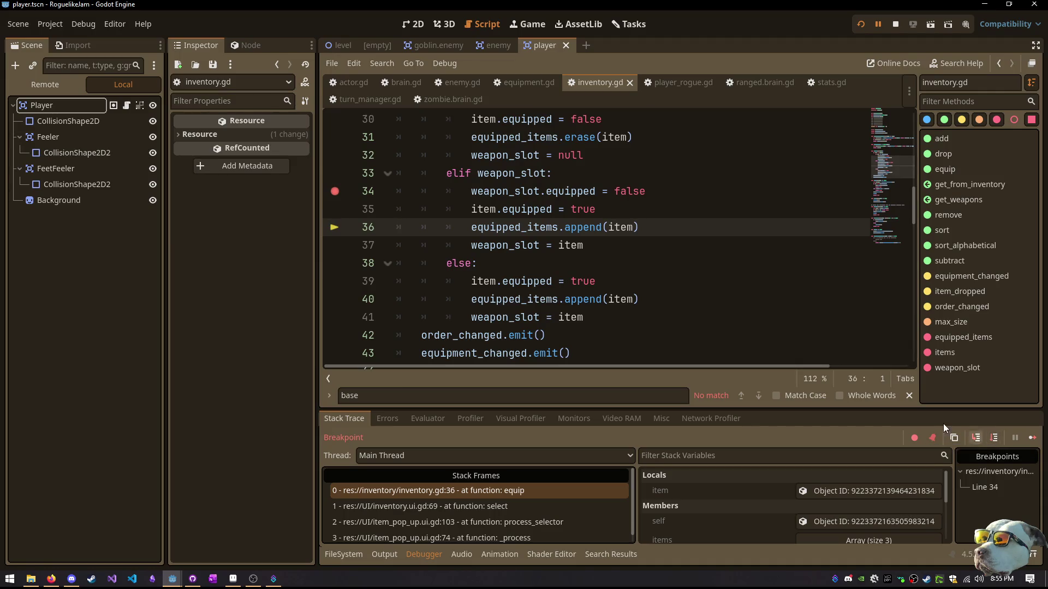
Copy the equipped_items.erase(item) line into the elif weapon_slot branch.
scroll(699, 264, "up", 1)
left_click(676, 214)
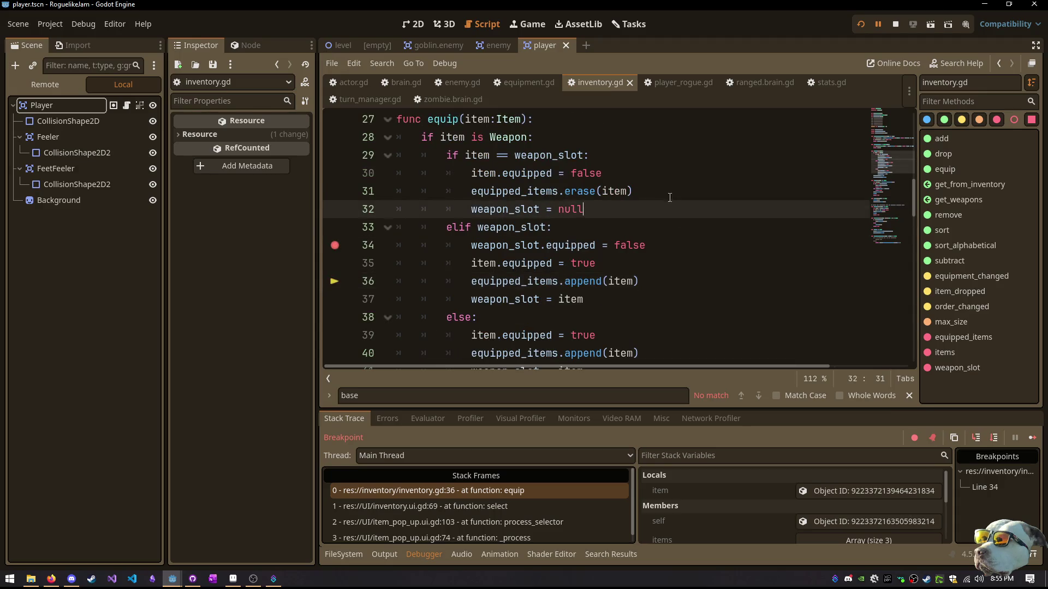
key("Up")
left_click(675, 241)
key("Up")
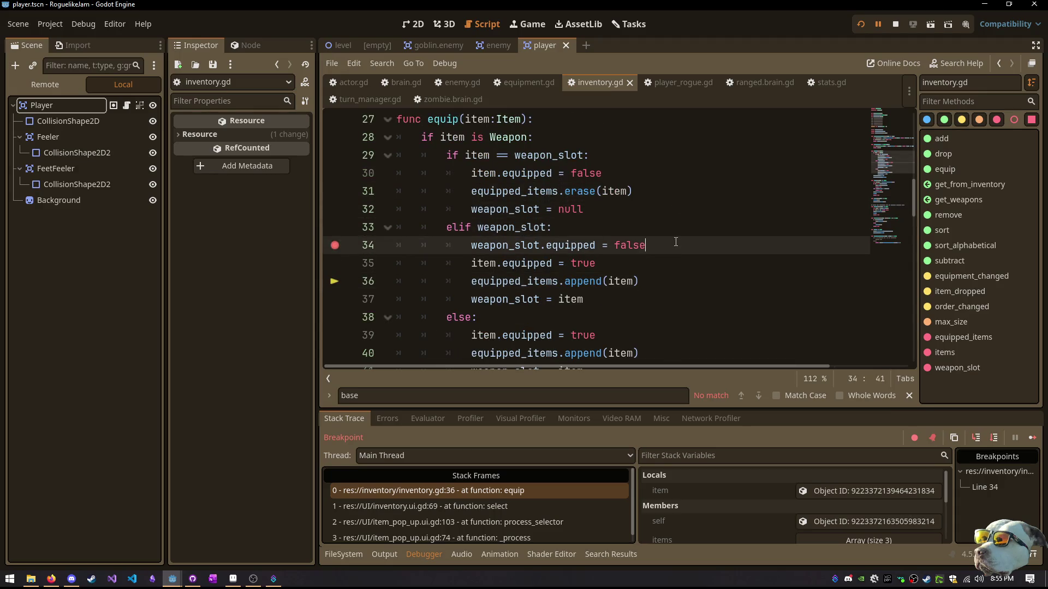
key("Return")
type("equipped_items.erase(item)")
key("Return")
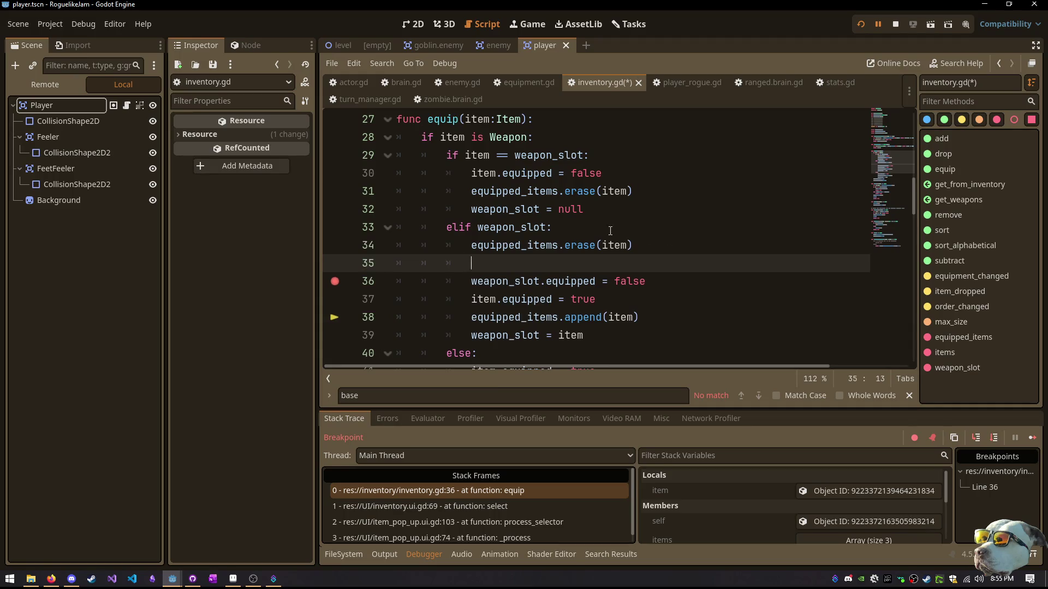
Change the new call to erase(weapon_slot), delete the blank line, save, and rerun the game.
double_click(529, 229)
key("ctrl+c")
double_click(615, 245)
key("ctrl+v")
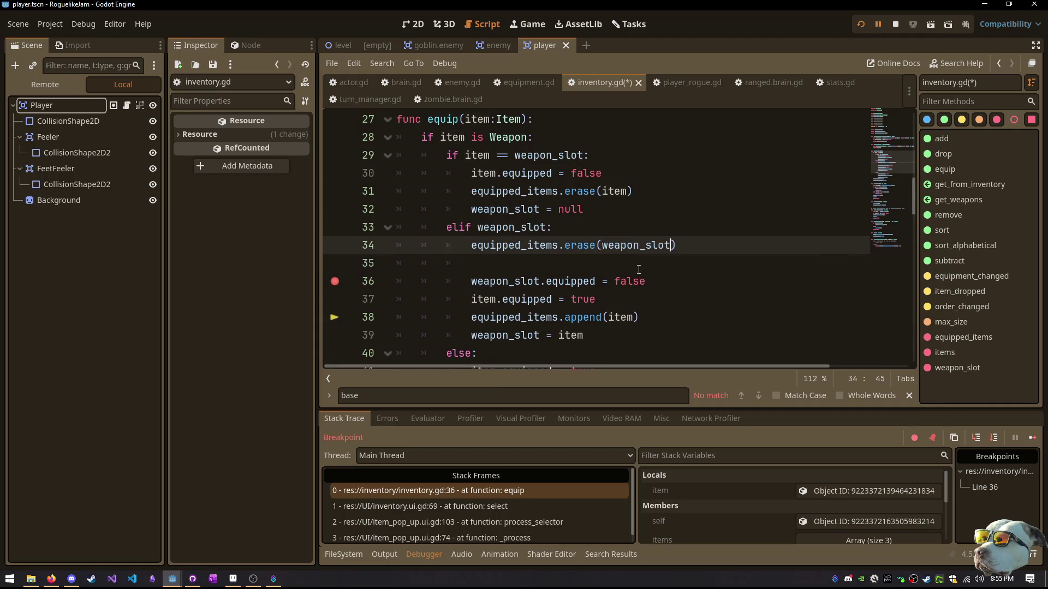
left_click(646, 270)
key("ctrl+shift+k")
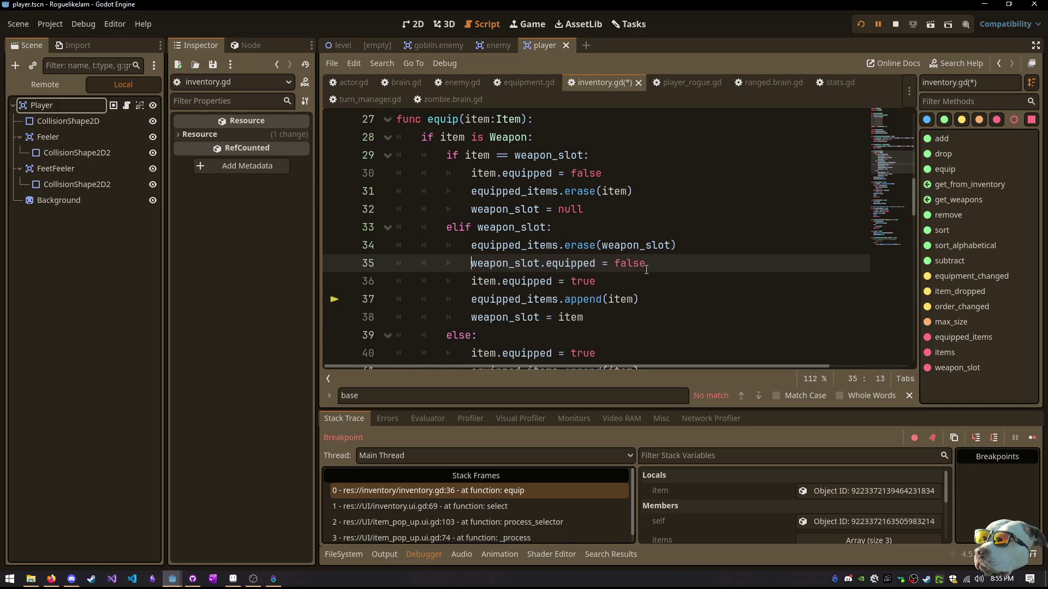
key("ctrl+s")
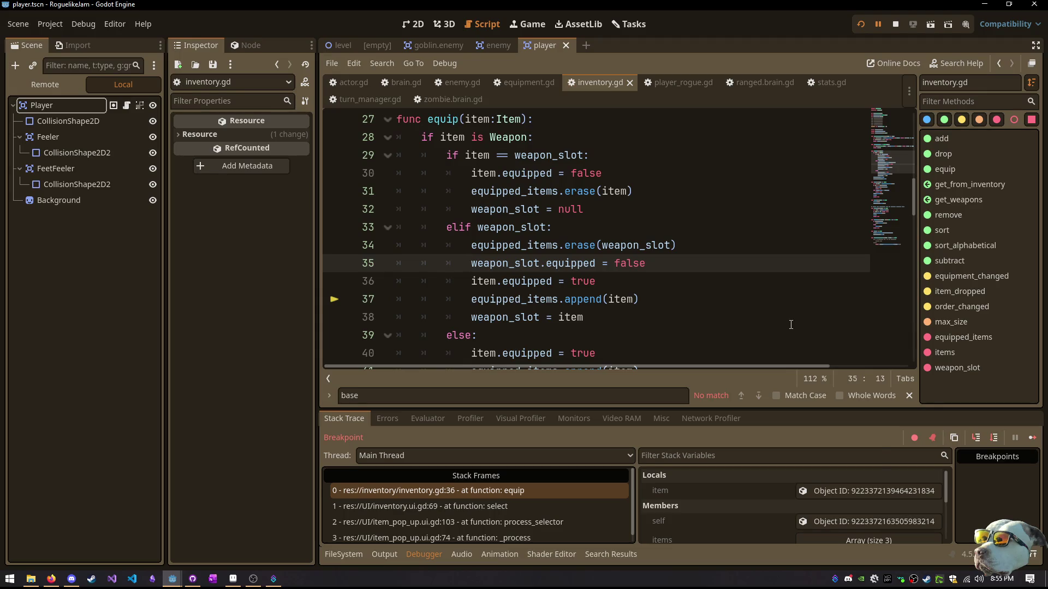
key("F5")
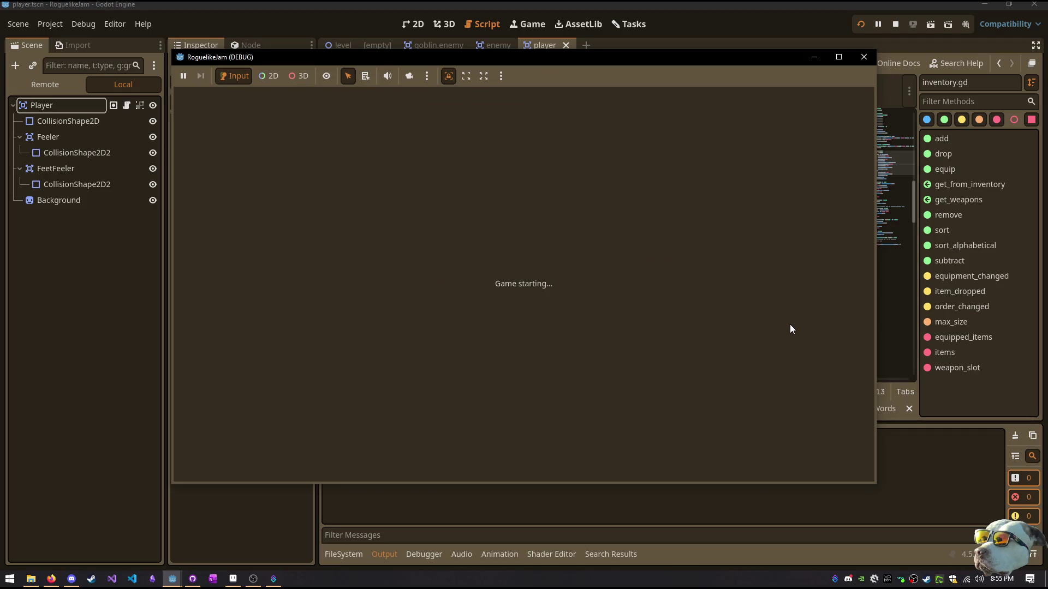
Start the game, walk onto the Sword and equip it, raising Stremf to 85.
key("Return")
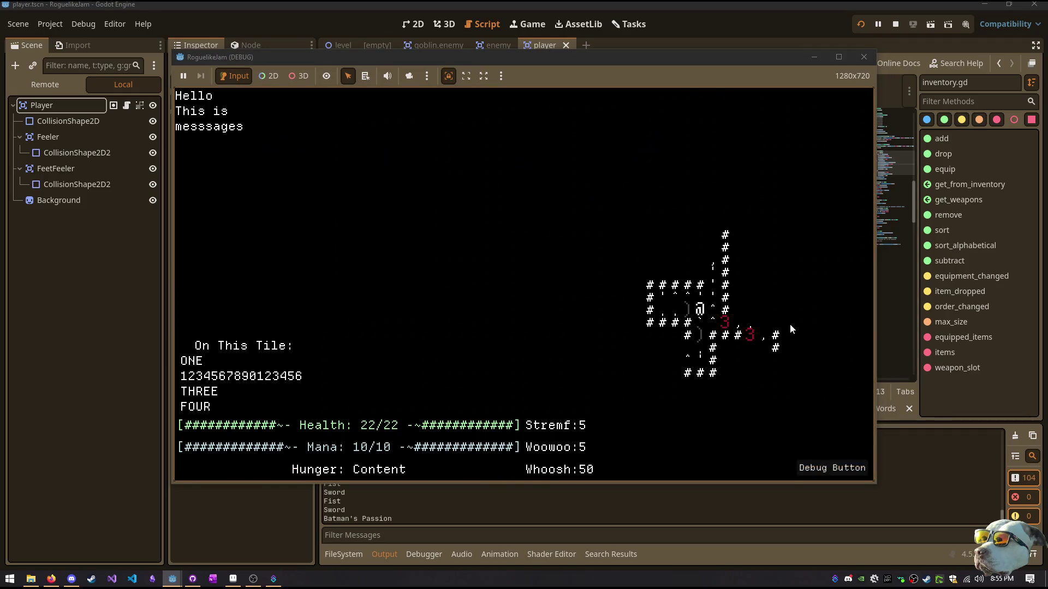
key("Left")
key("Down")
key("Down")
key("Down")
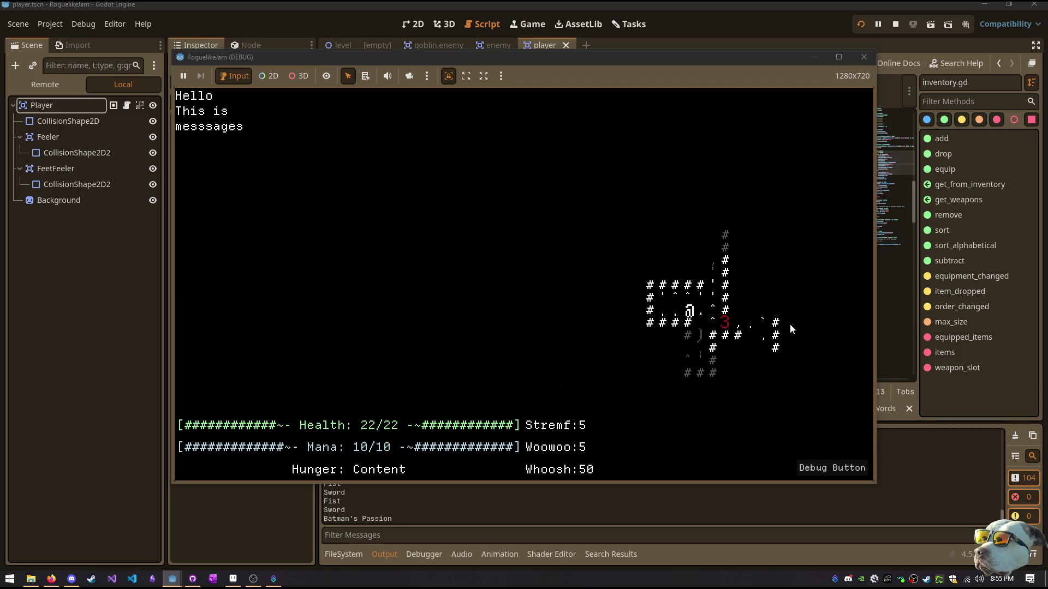
key("i")
key("Escape")
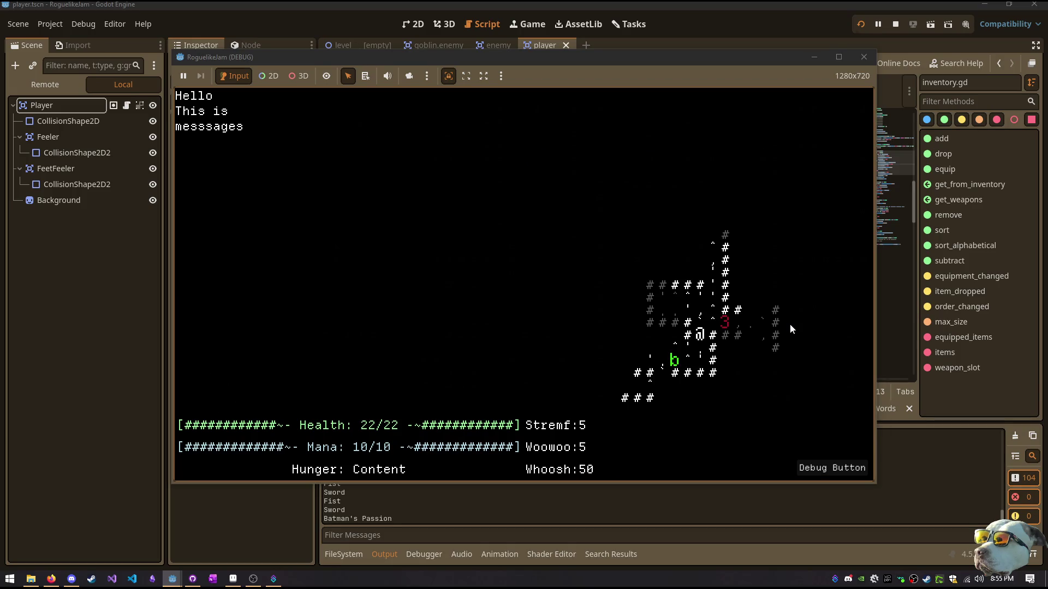
key("i")
key("Down")
key("Return")
key("Return")
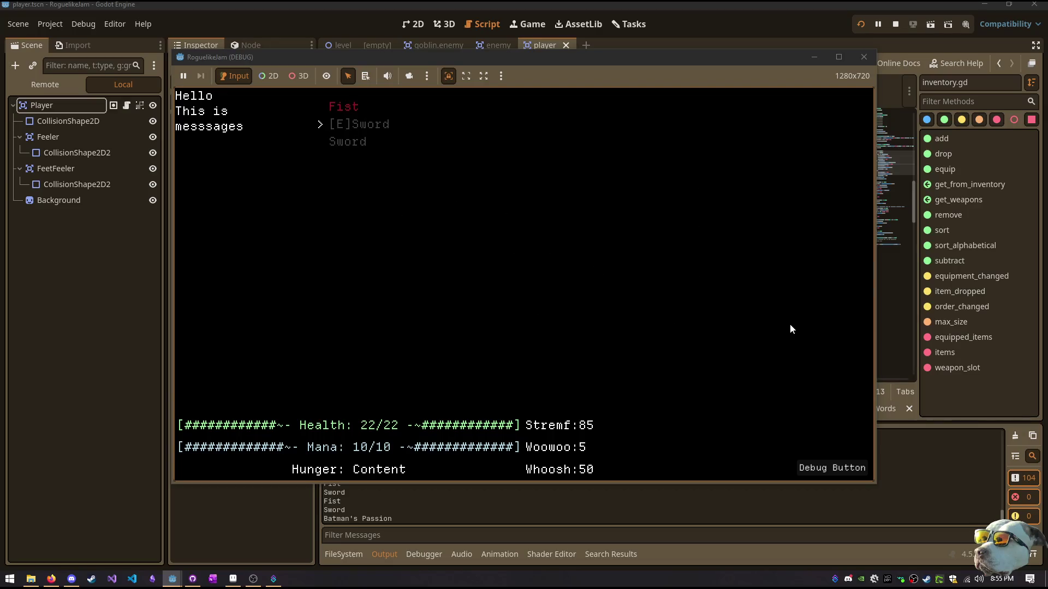
key("Return")
key("Return")
key("Return")
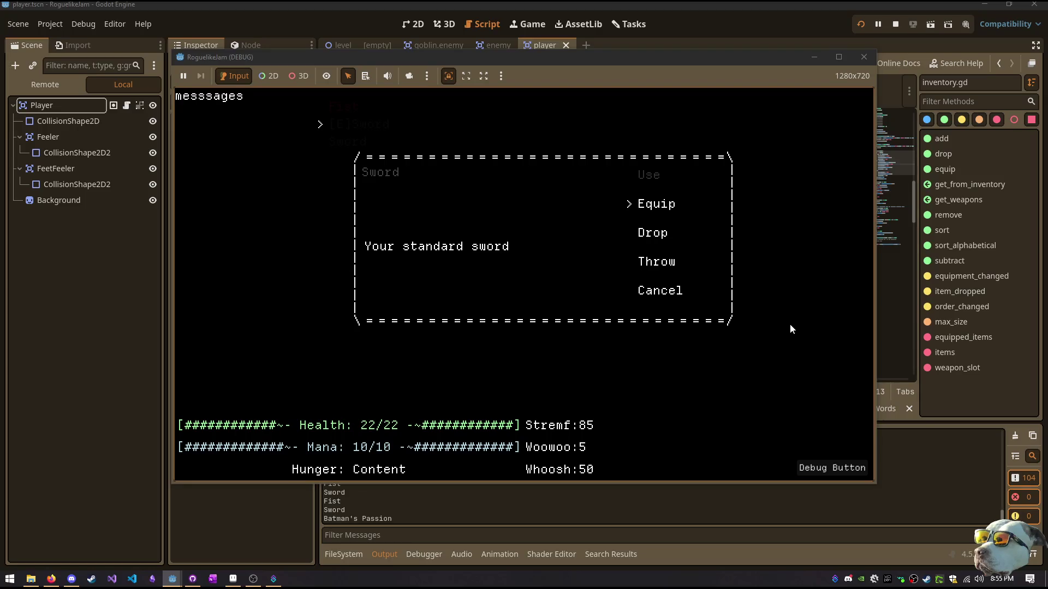
Unequip the Sword so Stremf returns to 5, then stop the game.
key("Return")
key("Escape")
key("i")
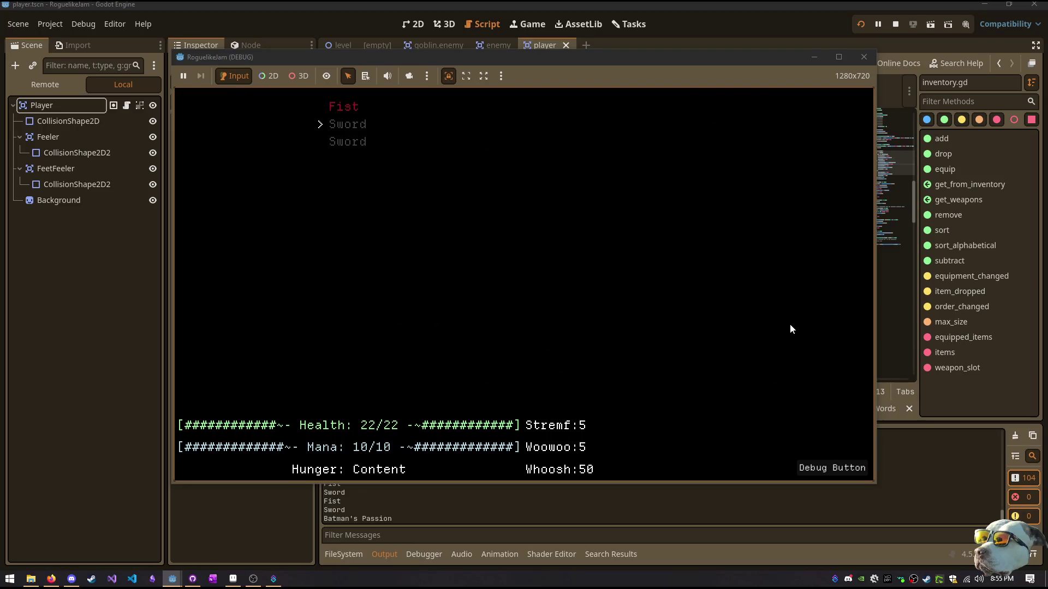
key("F8")
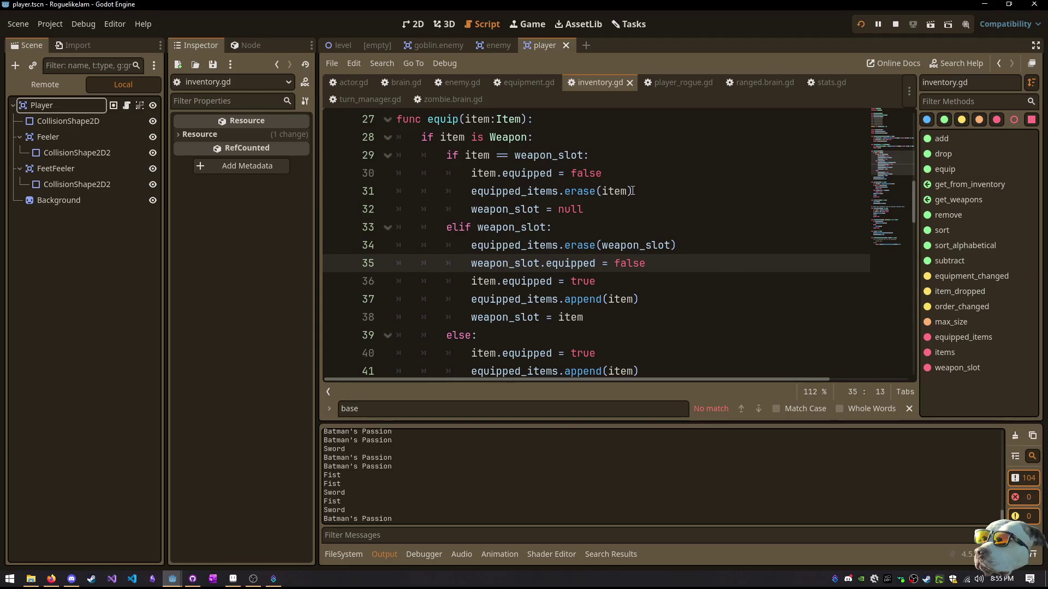
Review lines 33–37 of equip() in inventory.gd, checking equipped_items, weapon_slot and item.
double_click(511, 300)
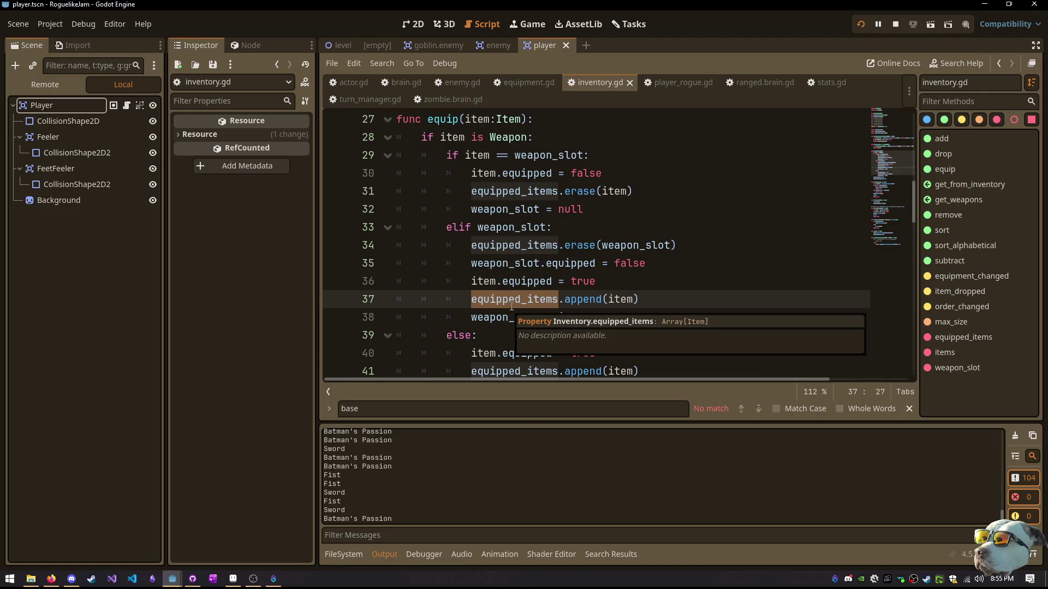
double_click(617, 301)
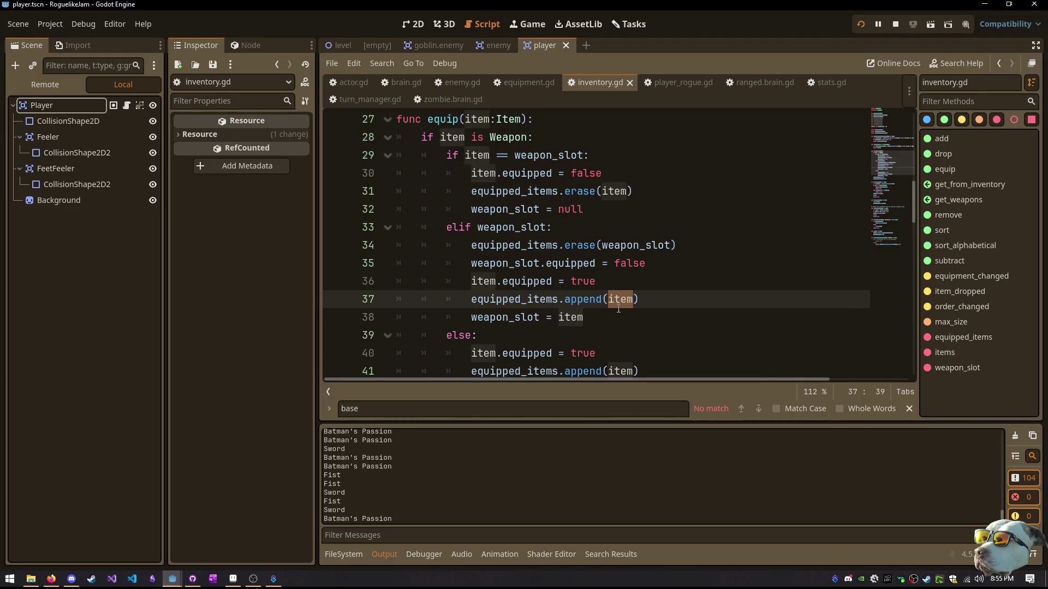
left_click(592, 281)
left_click(589, 263)
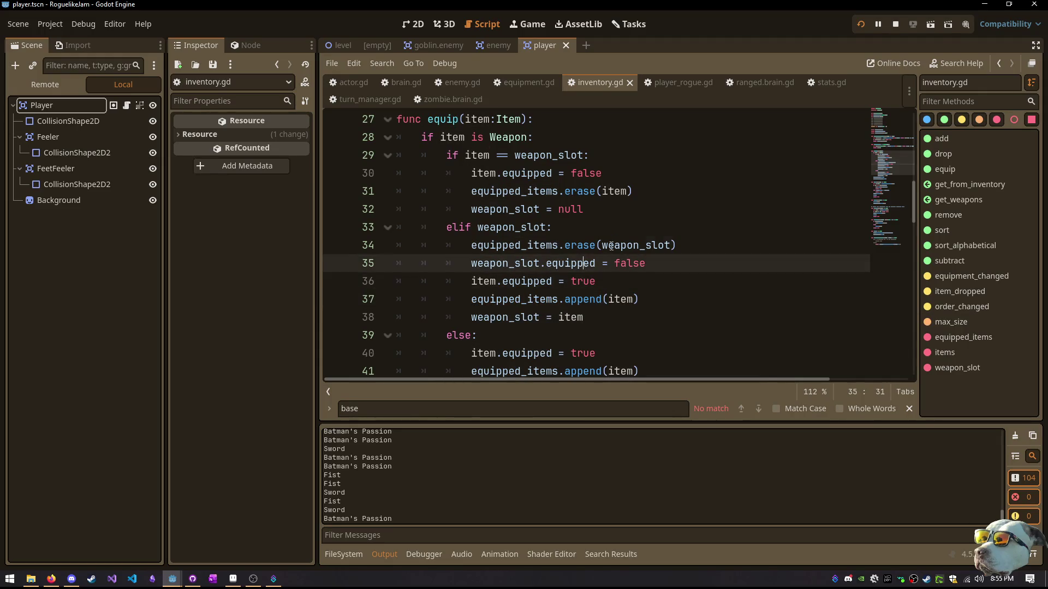
double_click(611, 246)
left_click(612, 262)
left_click(661, 284)
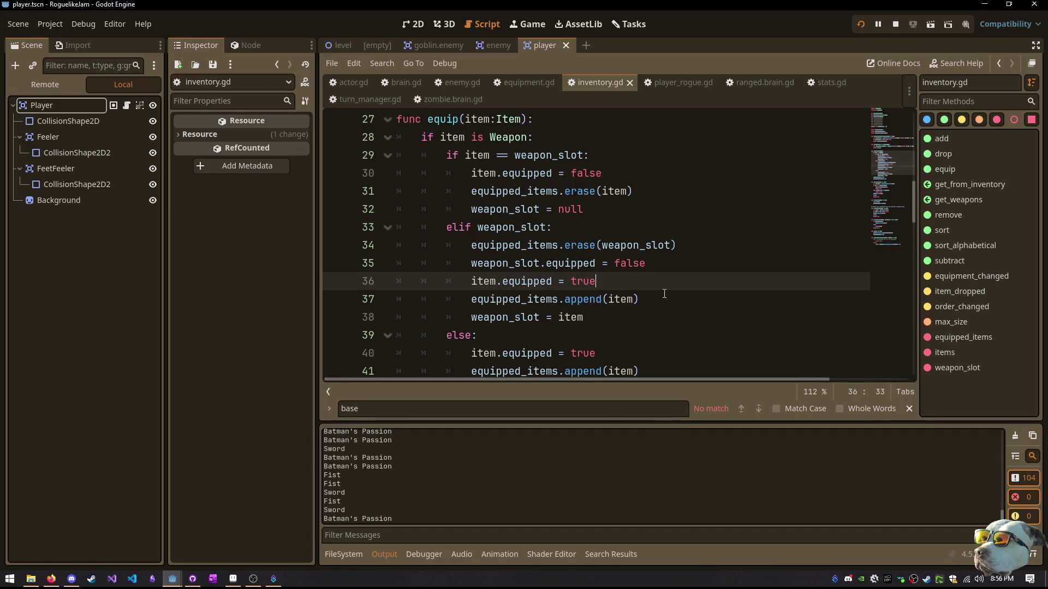
key("Up")
key("Up")
key("Up")
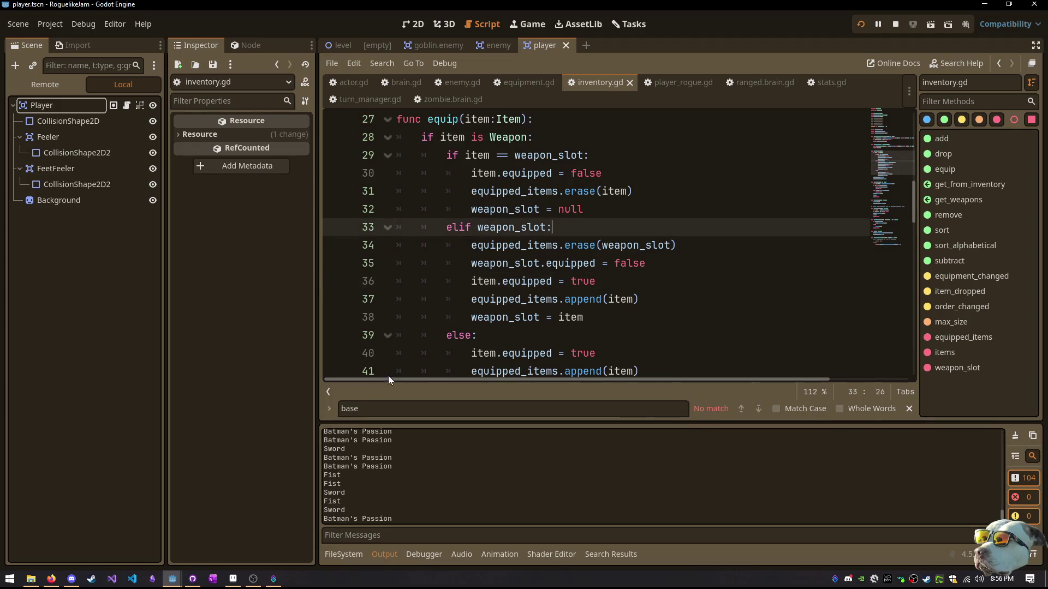
Close the running RoguelikeJam (DEBUG) game window.
double_click(397, 416)
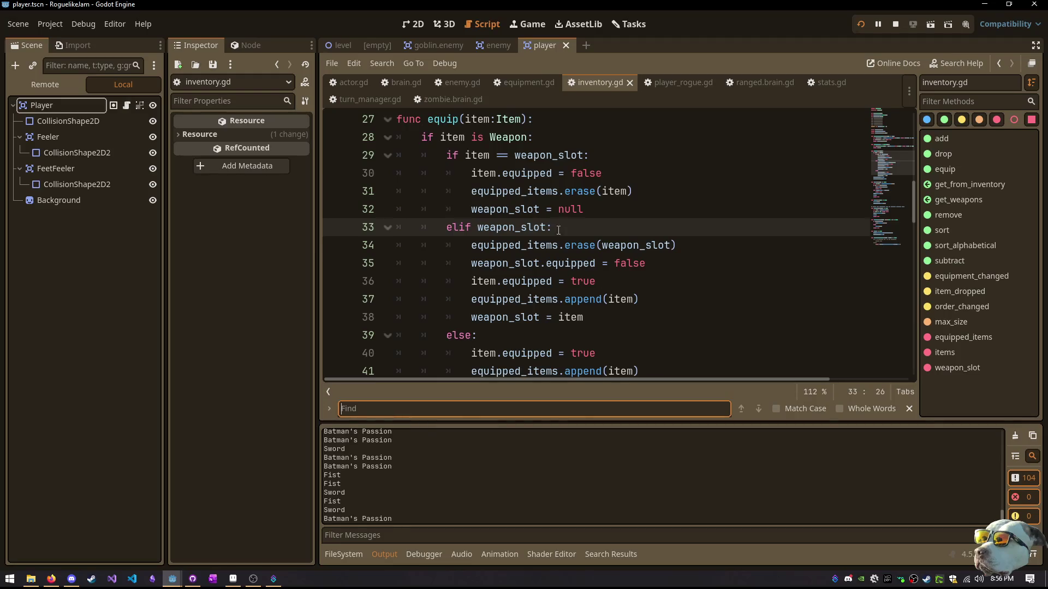
left_click(714, 264)
scroll(771, 251, "up", 9)
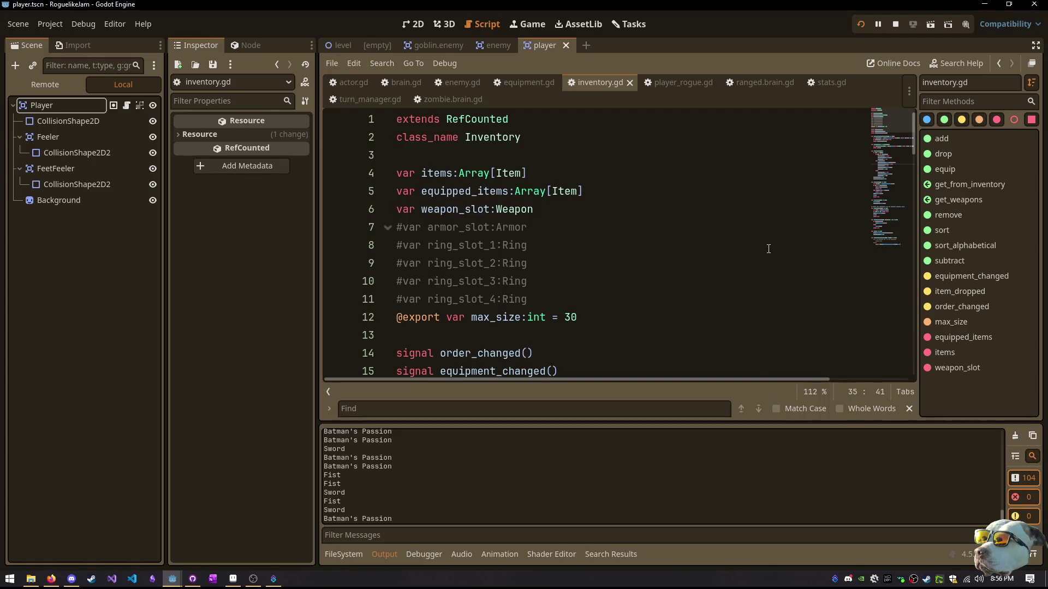
left_click(523, 21)
left_click(864, 56)
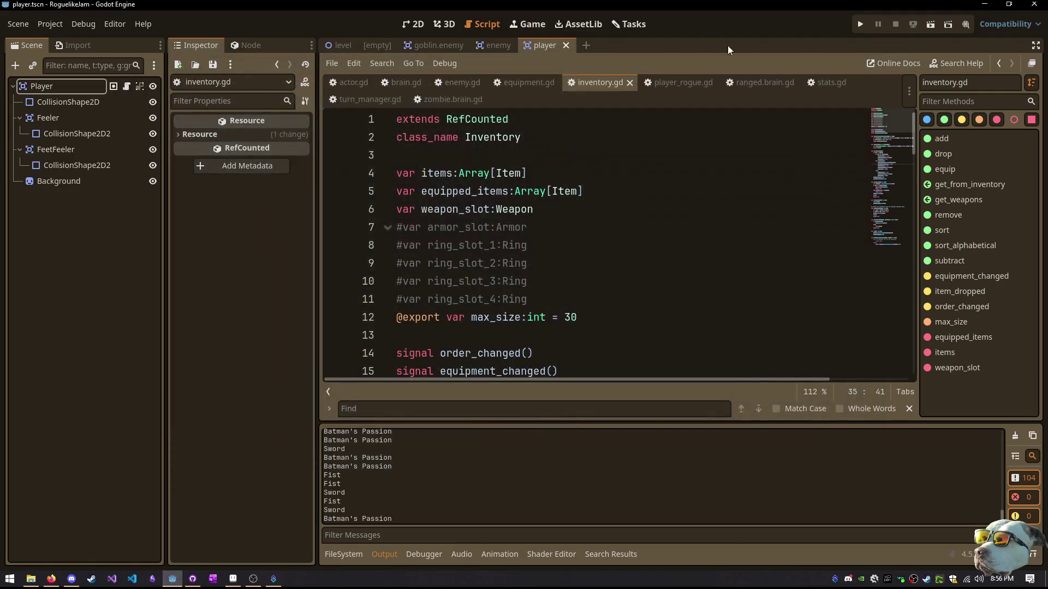
On the Tasks board, drag the Actions card from Doing to Todo, then return to Script.
left_click(622, 22)
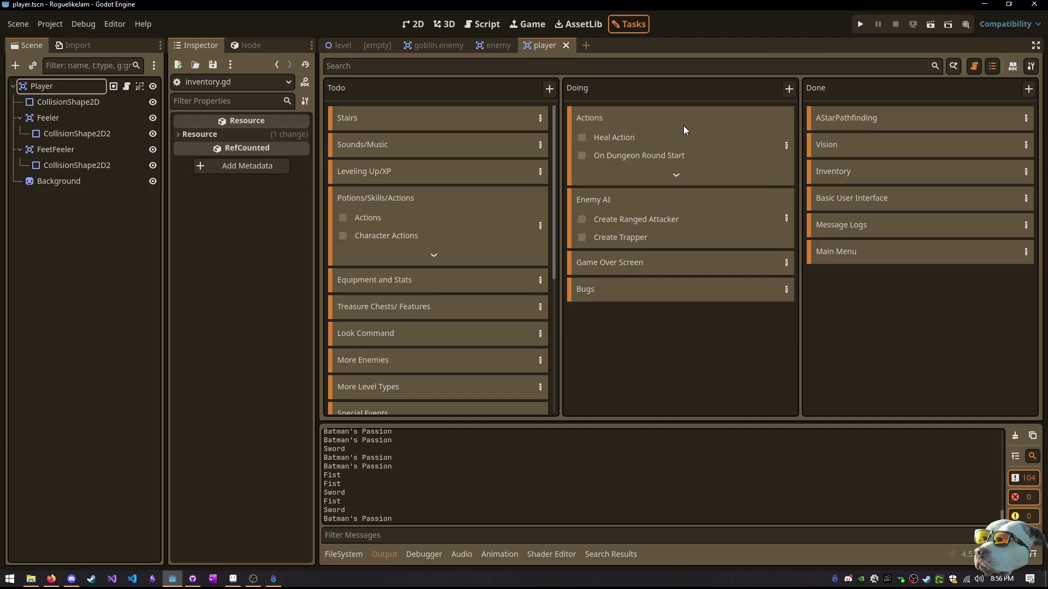
mouse_move(643, 116)
left_click(650, 299)
left_click(666, 375)
scroll(447, 260, "down", 5)
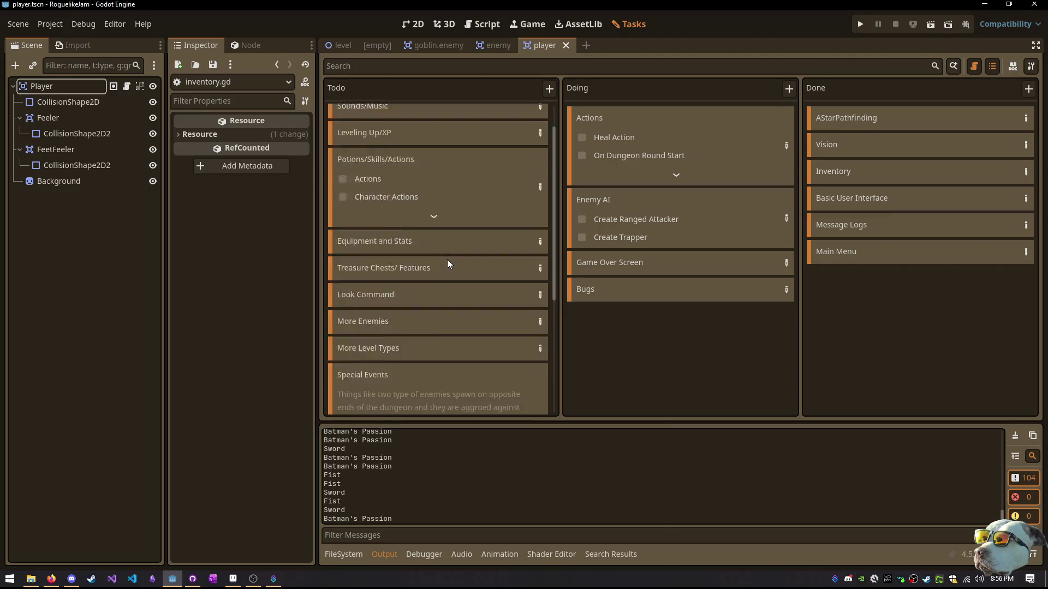
scroll(447, 259, "up", 5)
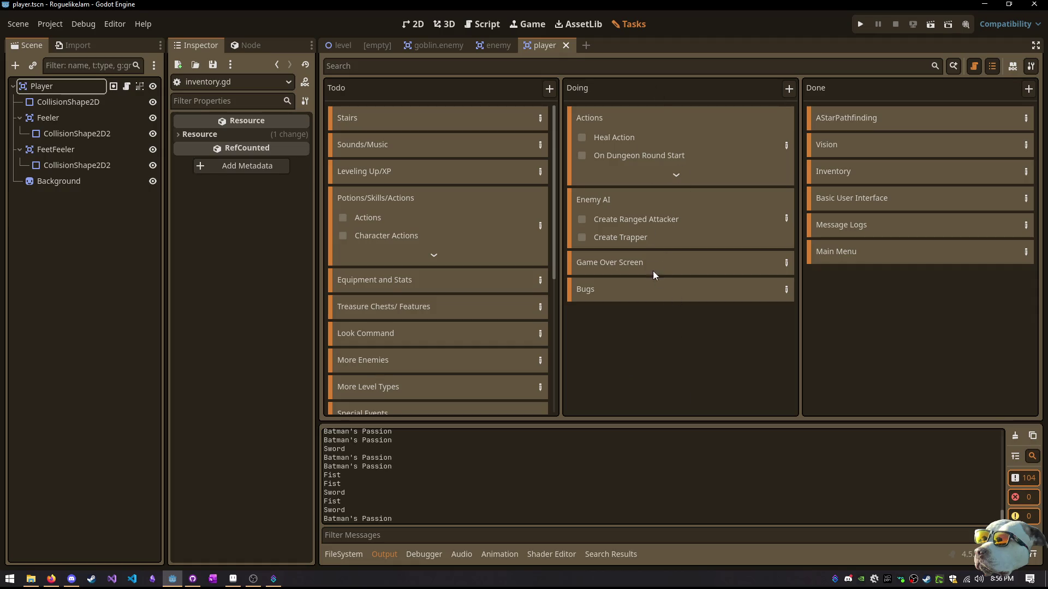
mouse_move(681, 136)
left_mouse_down()
mouse_move(677, 127)
mouse_move(288, 372)
mouse_move(471, 288)
mouse_move(461, 303)
mouse_move(466, 346)
left_mouse_up()
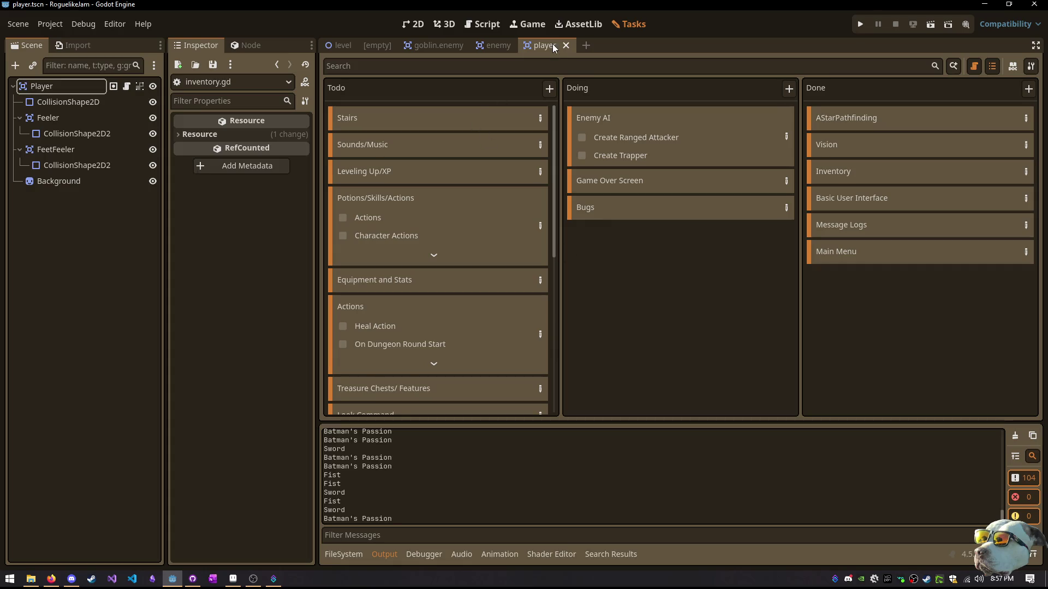
left_click(477, 26)
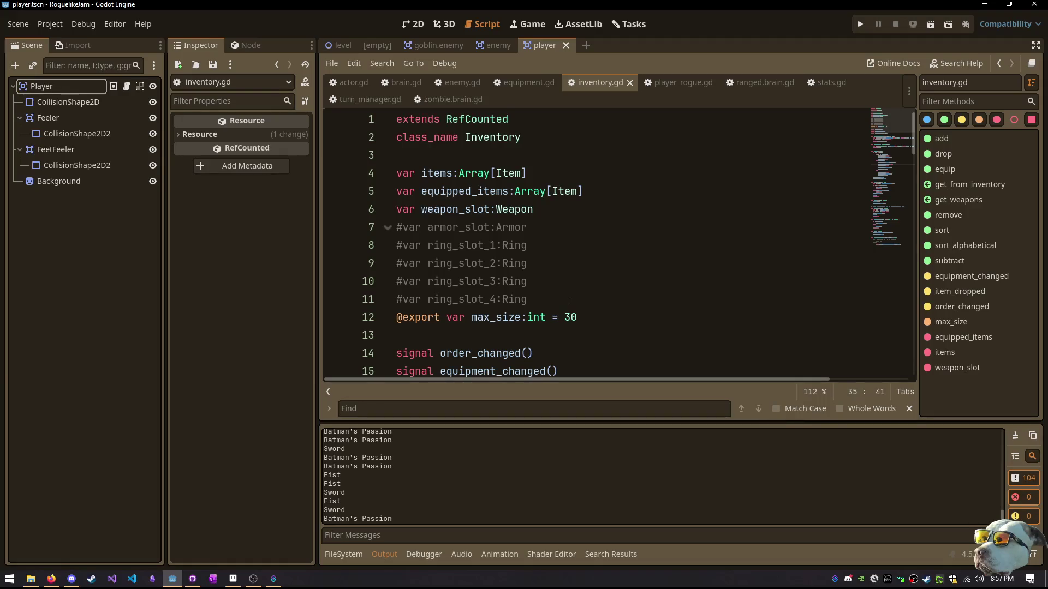
Read player_rogue.gd from the move function up to its state variable, then switch to Firefox.
left_click(665, 172)
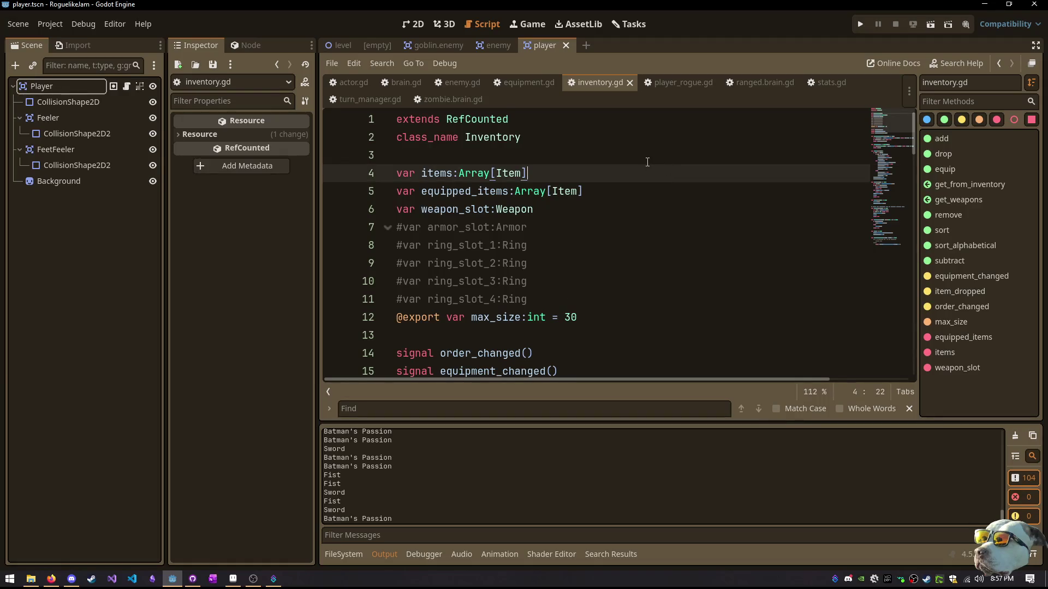
left_click(675, 82)
left_click(494, 240)
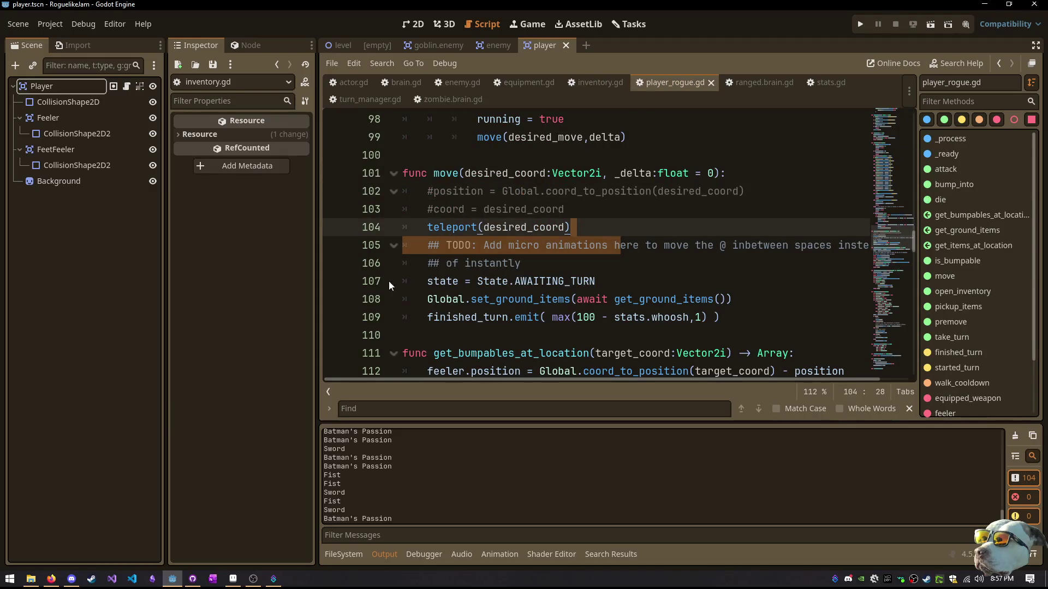
left_click(496, 278)
scroll(639, 289, "up", 9)
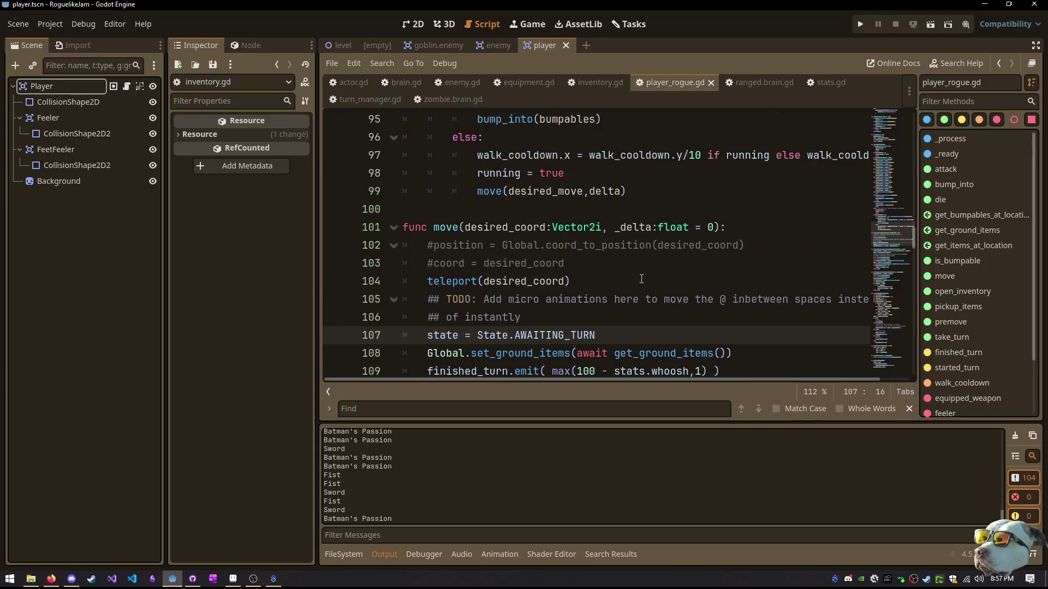
scroll(639, 296, "up", 12)
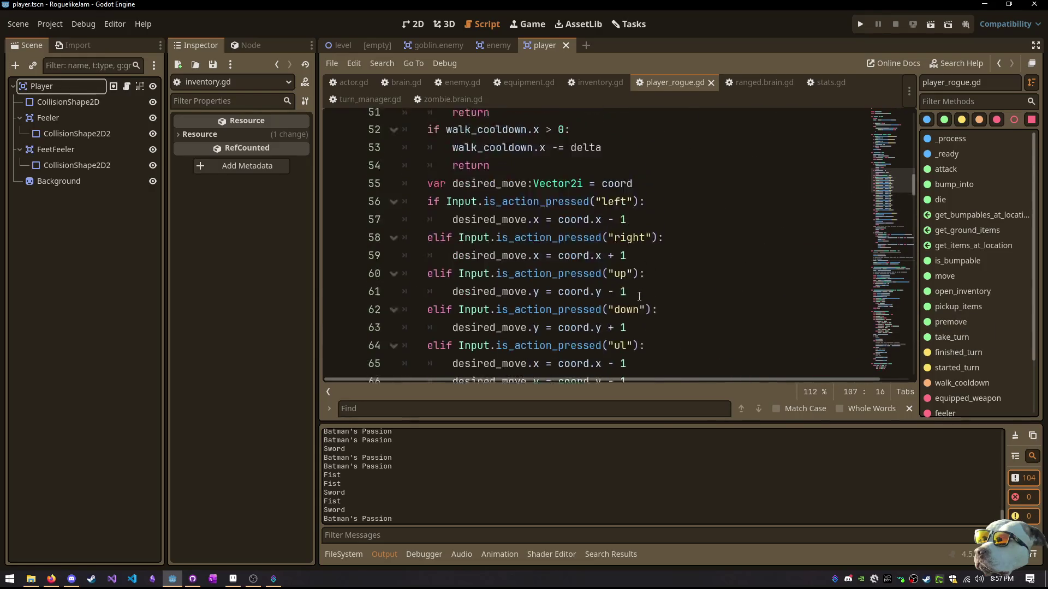
scroll(644, 298, "up", 8)
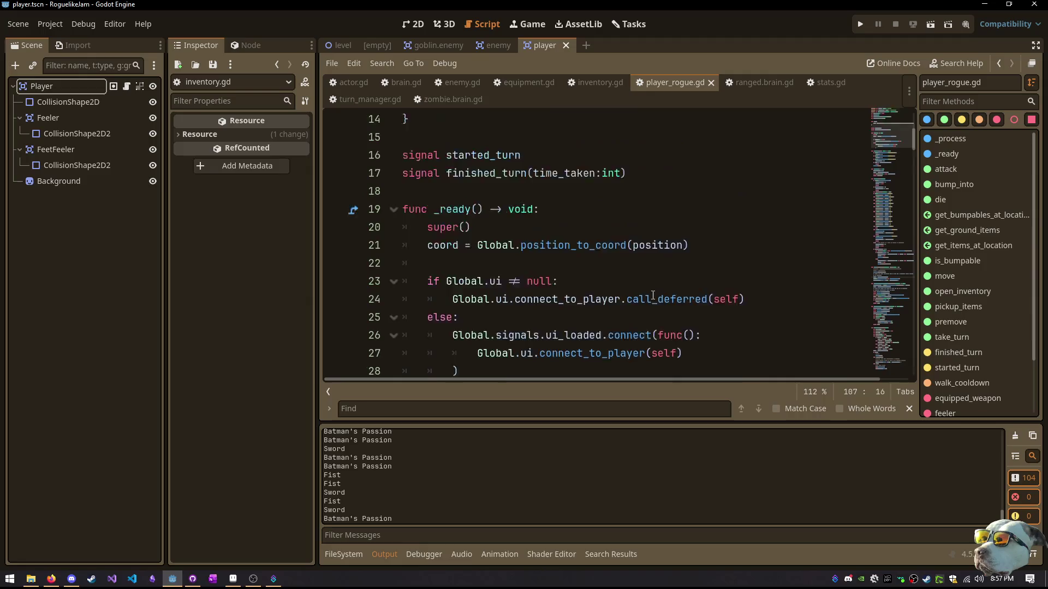
scroll(653, 295, "up", 4)
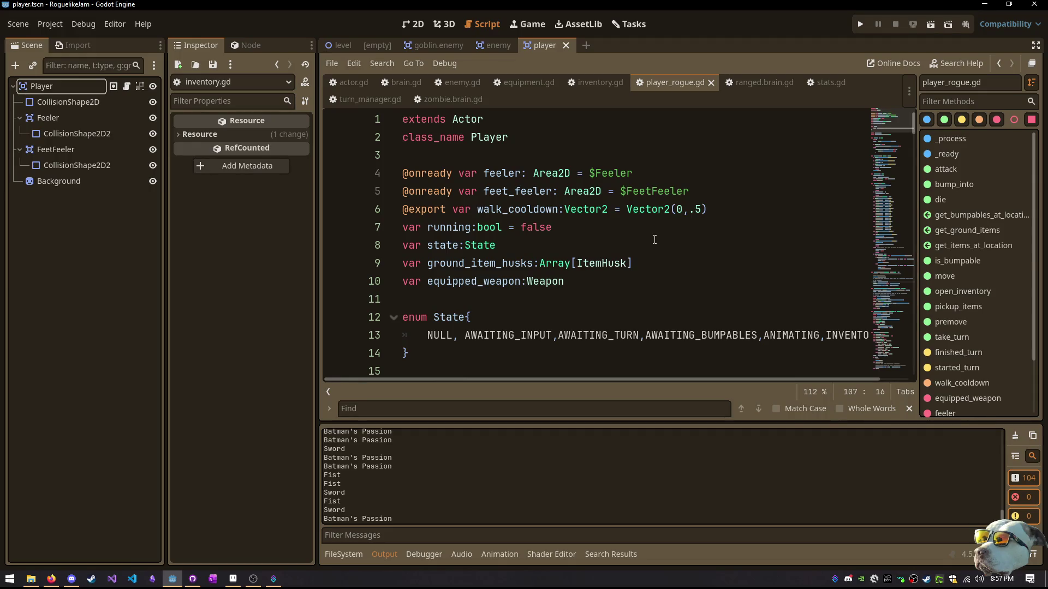
left_click(654, 240)
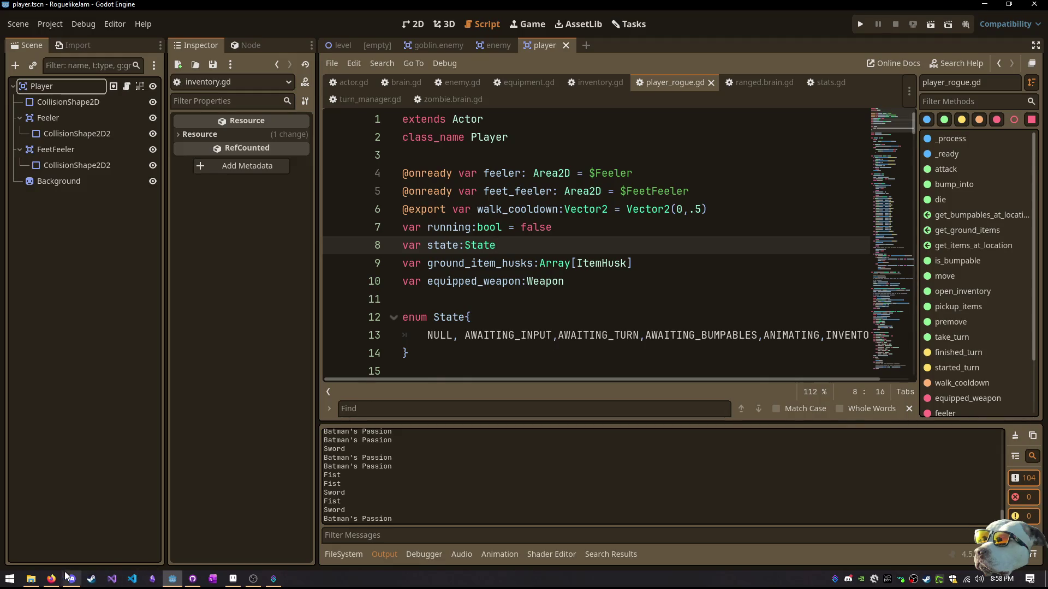
left_click(51, 579)
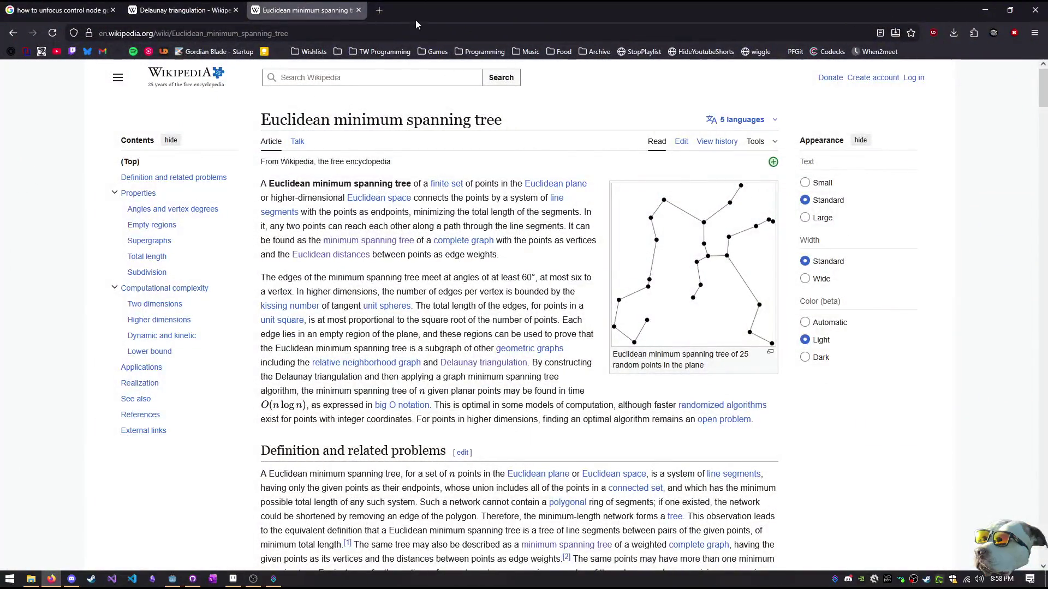
Switch from the Wikipedia article back to the Godot editor with Alt+Tab.
key("alt+Tab")
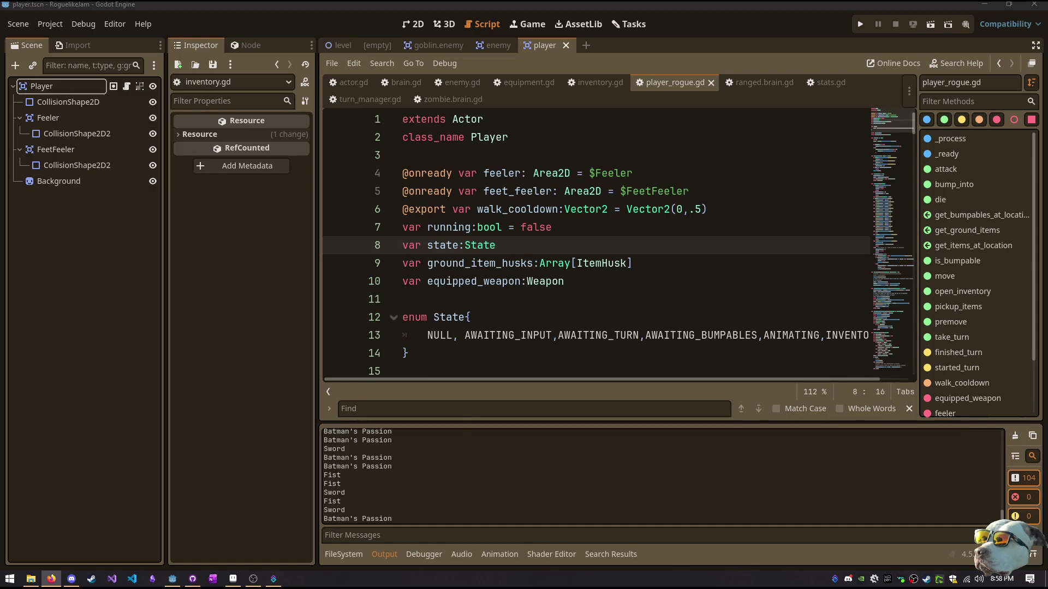
Open the Damage regeneration Basin Wiki result in a new tab and skim it.
key("alt+Tab")
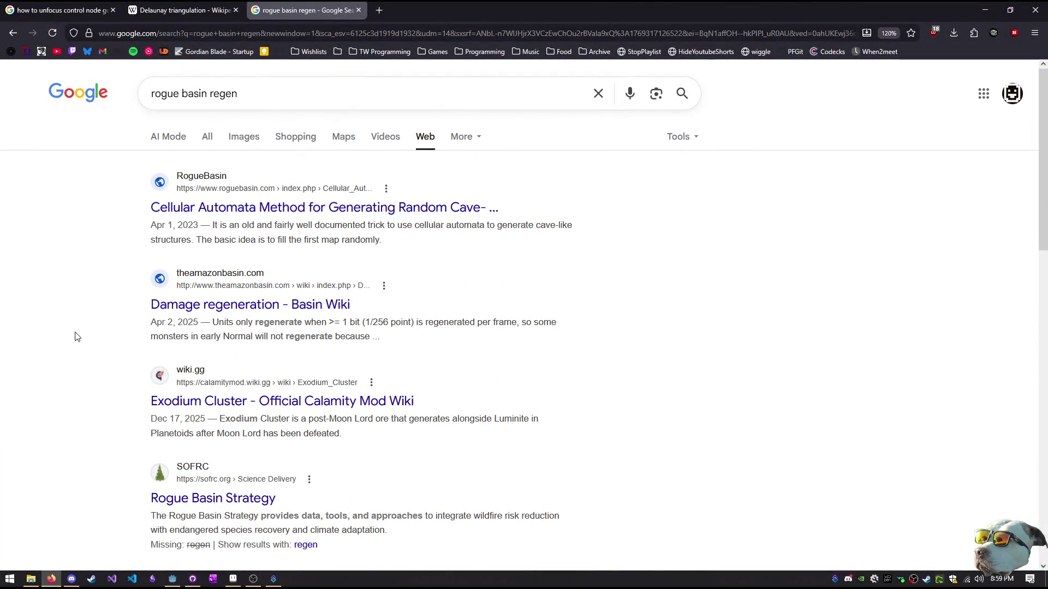
scroll(71, 329, "down", 3)
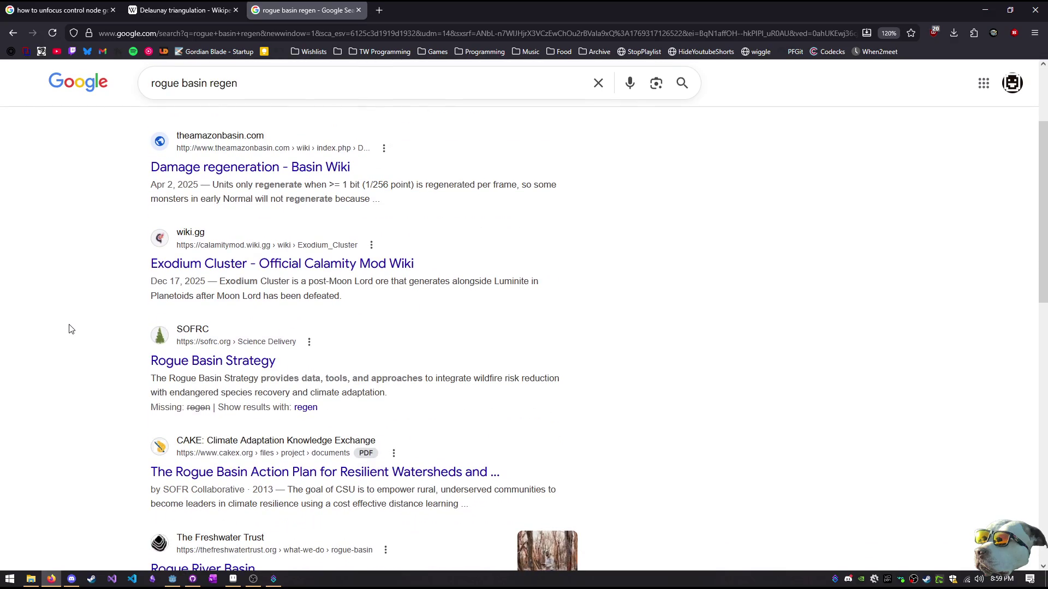
middle_click(235, 174)
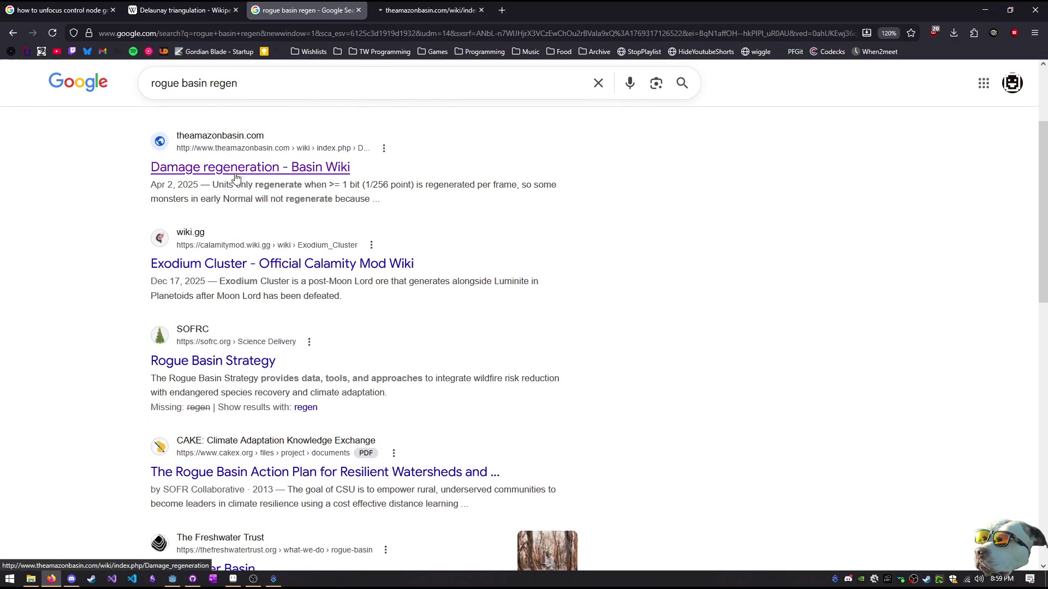
left_click(417, 11)
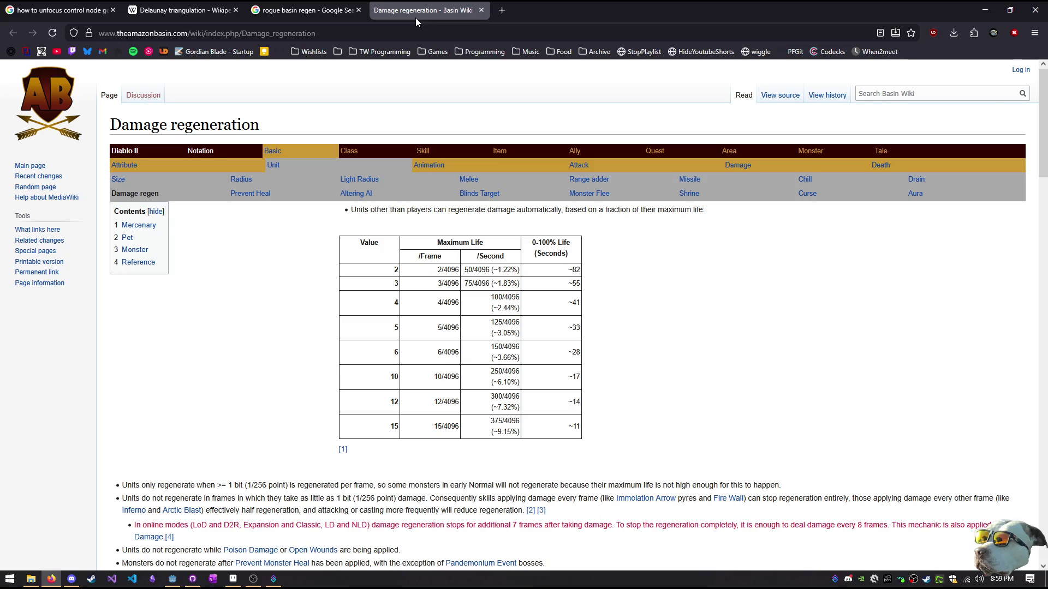
scroll(307, 163, "down", 2)
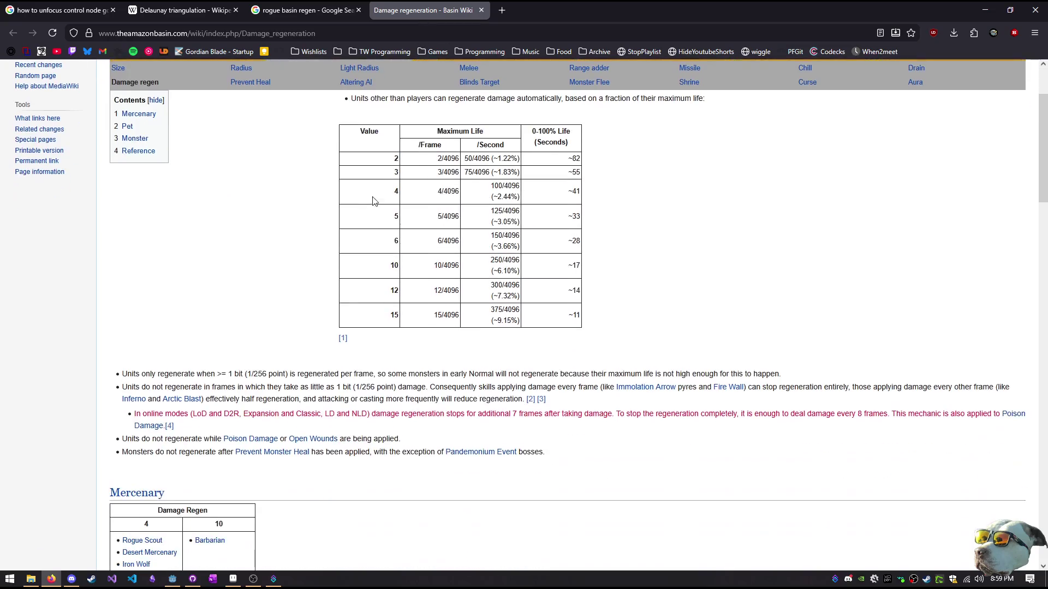
scroll(297, 109, "up", 1)
Go back to the 'rogue basin regen' results and scroll through them.
left_click(306, 10)
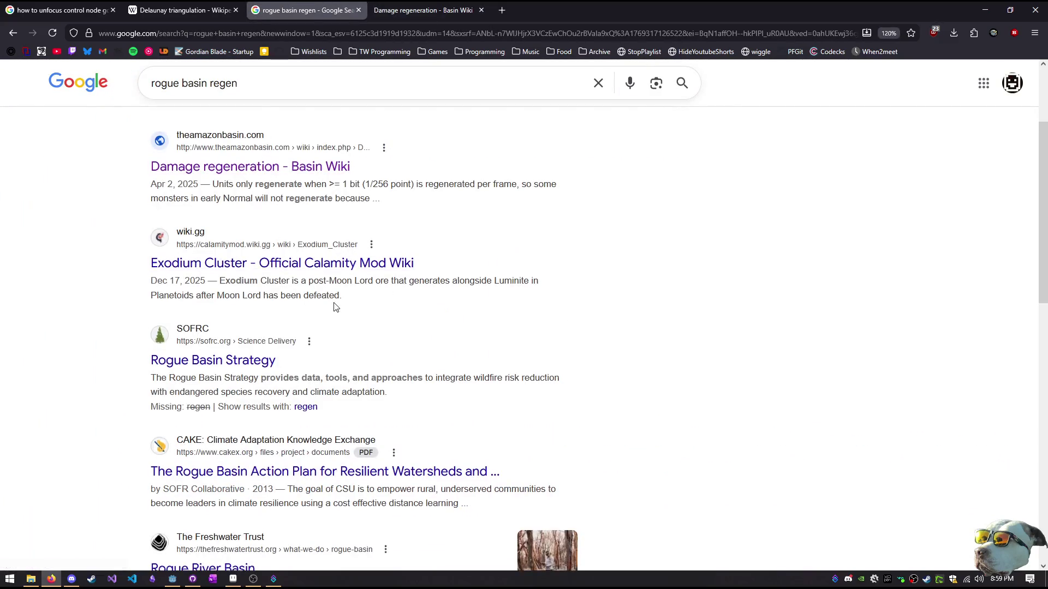
scroll(334, 306, "down", 1)
scroll(334, 306, "down", 1)
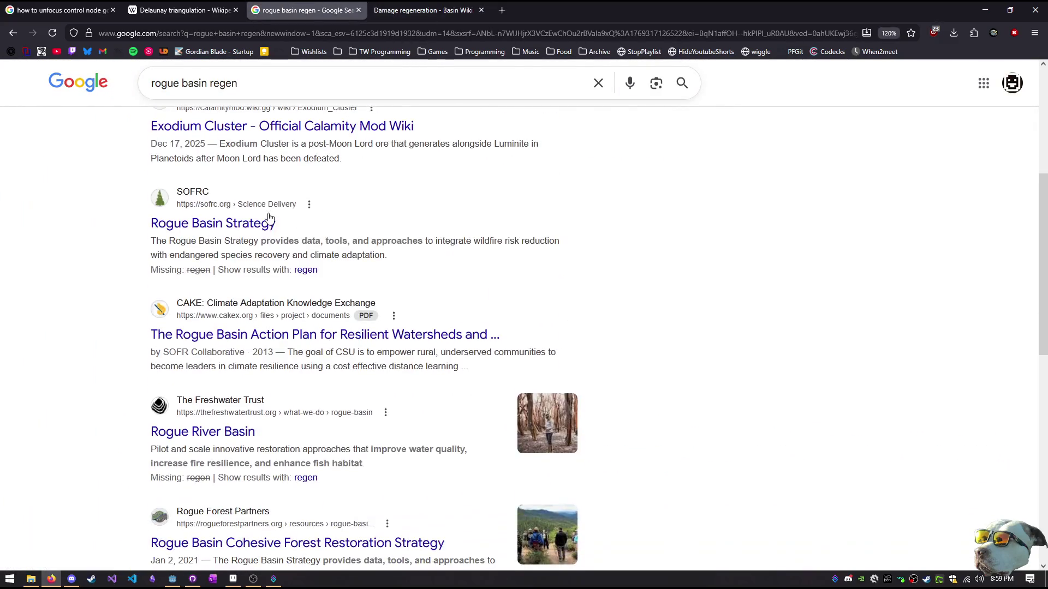
scroll(91, 207, "down", 1)
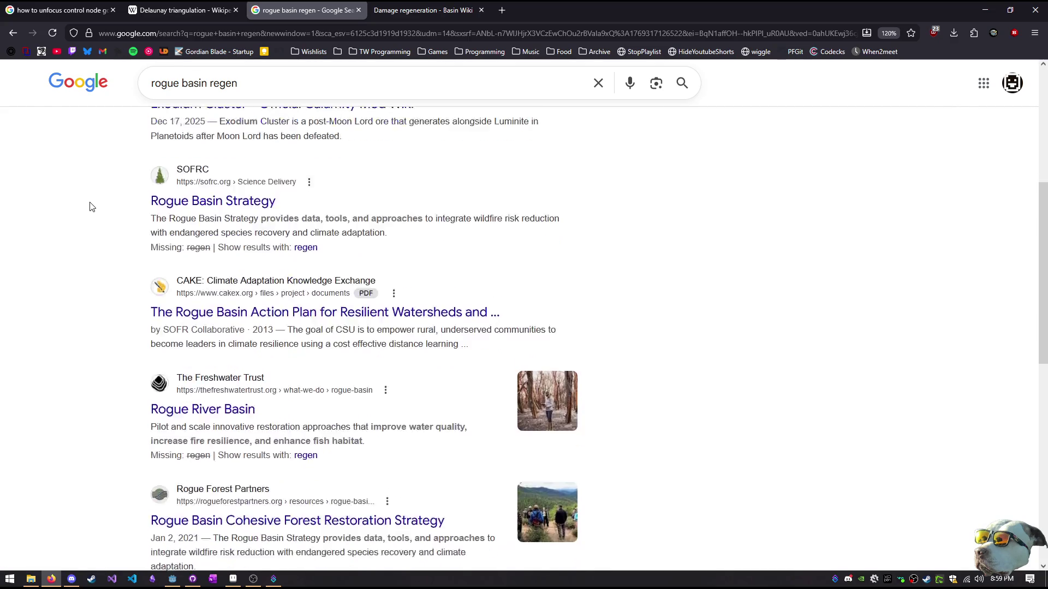
scroll(92, 206, "down", 3)
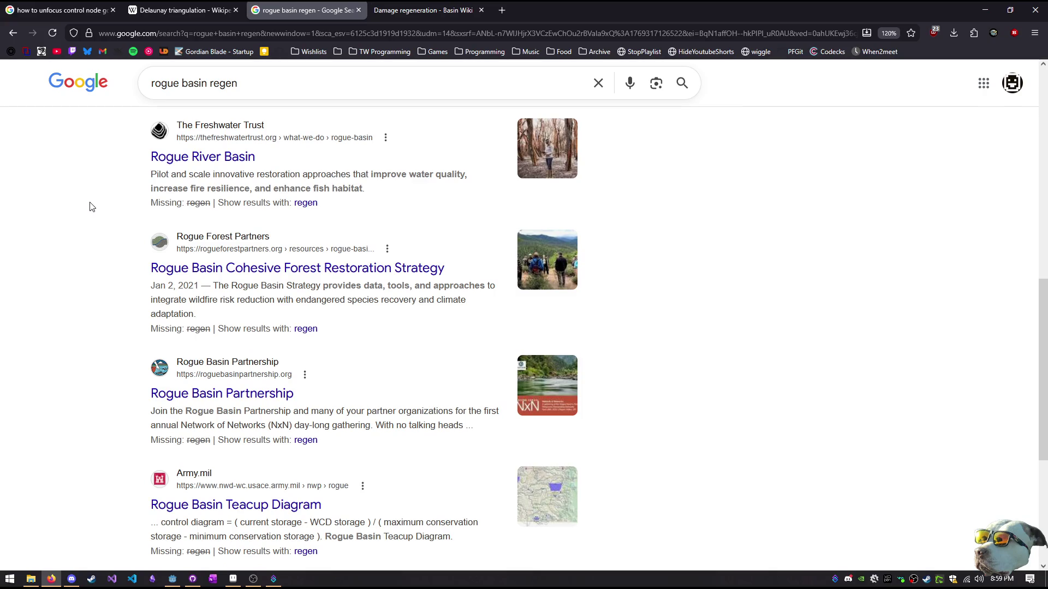
scroll(92, 206, "down", 2)
scroll(92, 206, "down", 1)
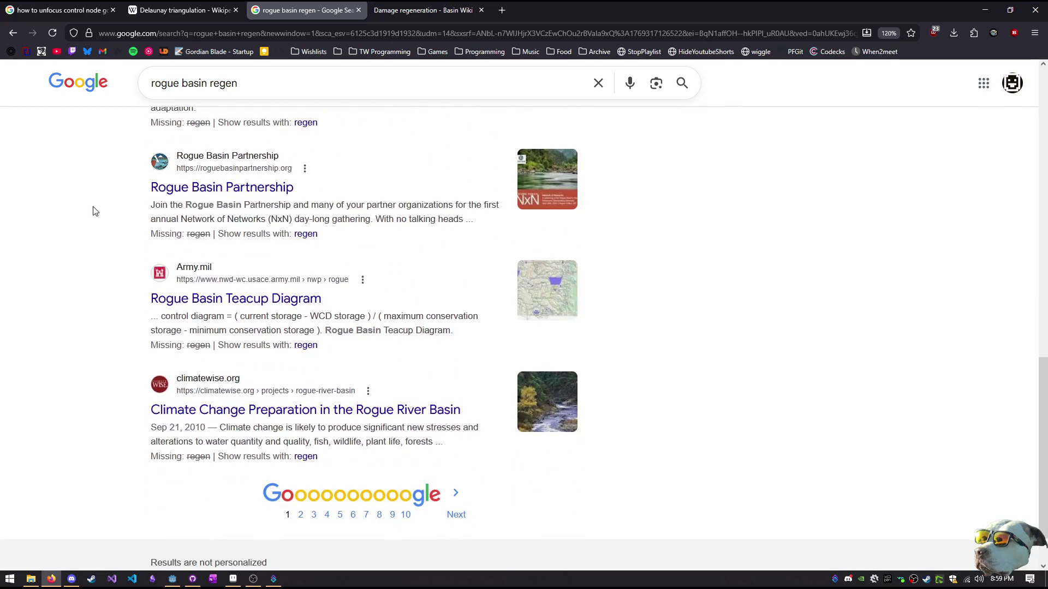
scroll(90, 205, "up", 10)
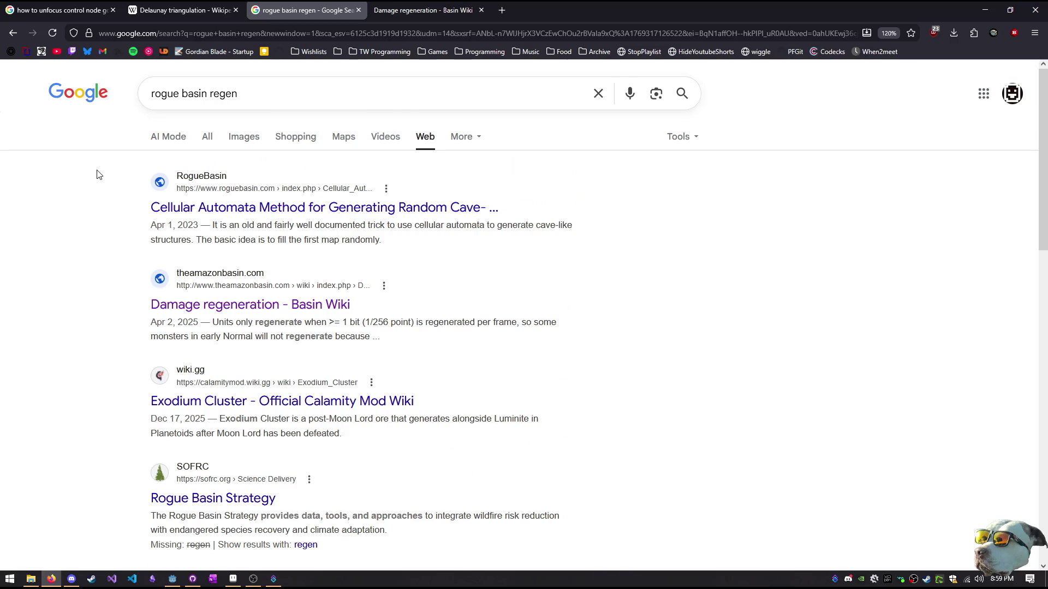
Open the cellular automata cave article and search RogueBasin for 'stats'.
left_click(167, 207)
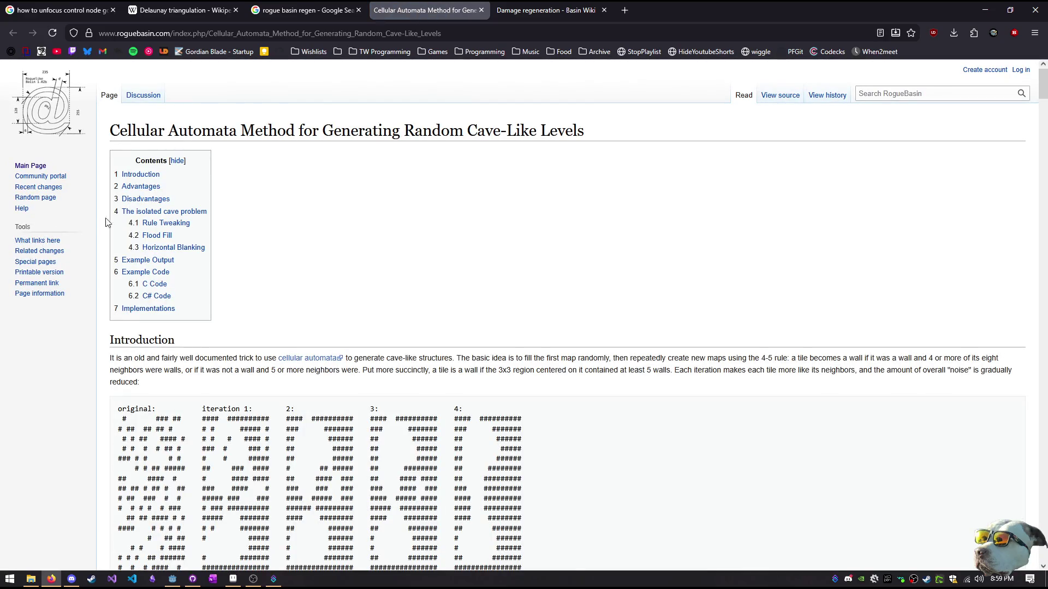
left_click(899, 99)
type("stats")
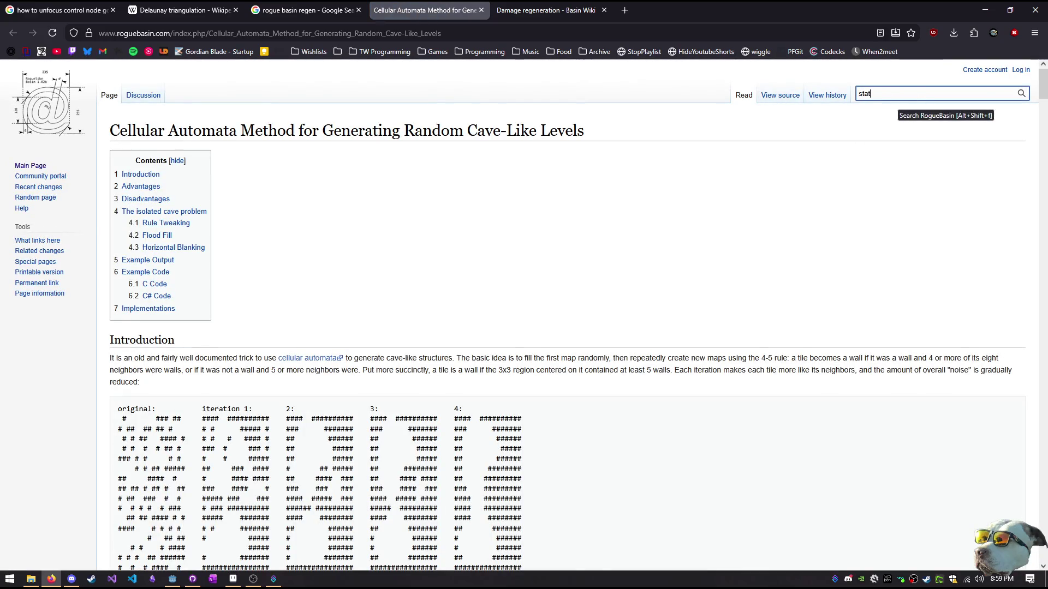
key("Return")
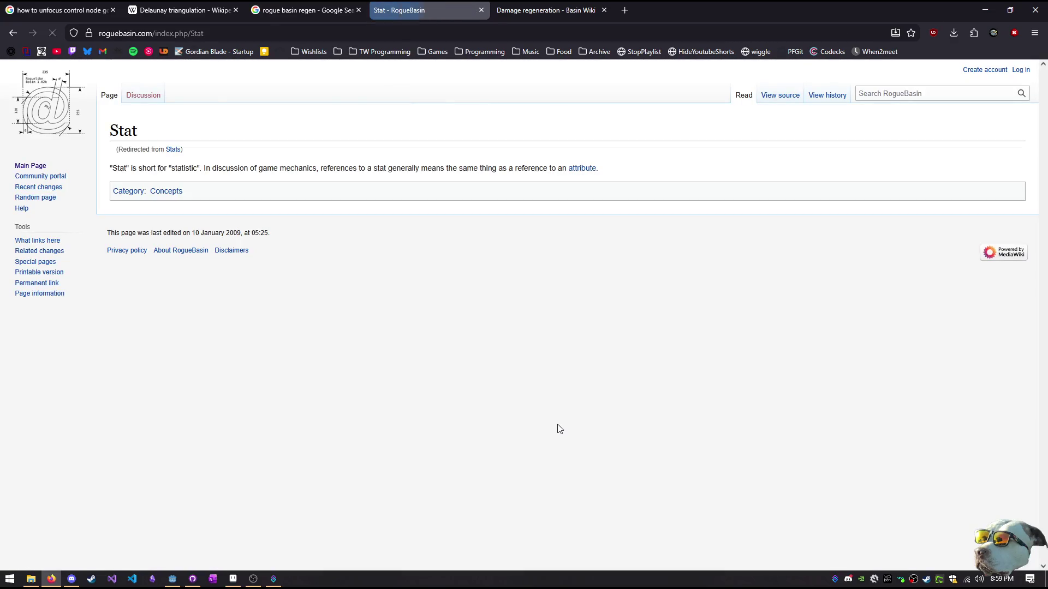
Read Hit points from the Concepts category, then close it and minimize Firefox.
left_click(158, 191)
scroll(206, 300, "down", 4)
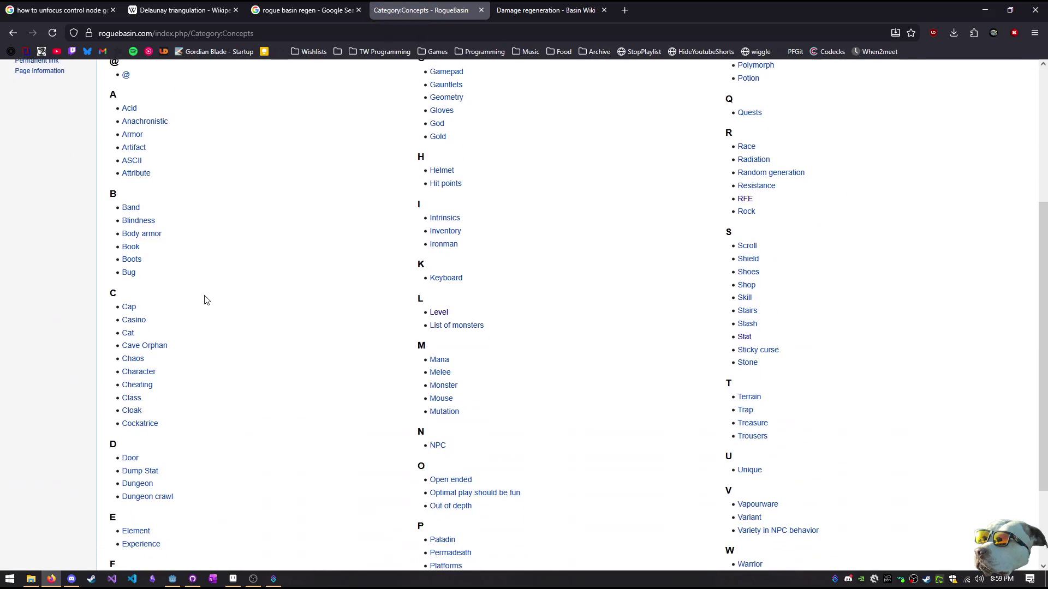
scroll(206, 300, "down", 1)
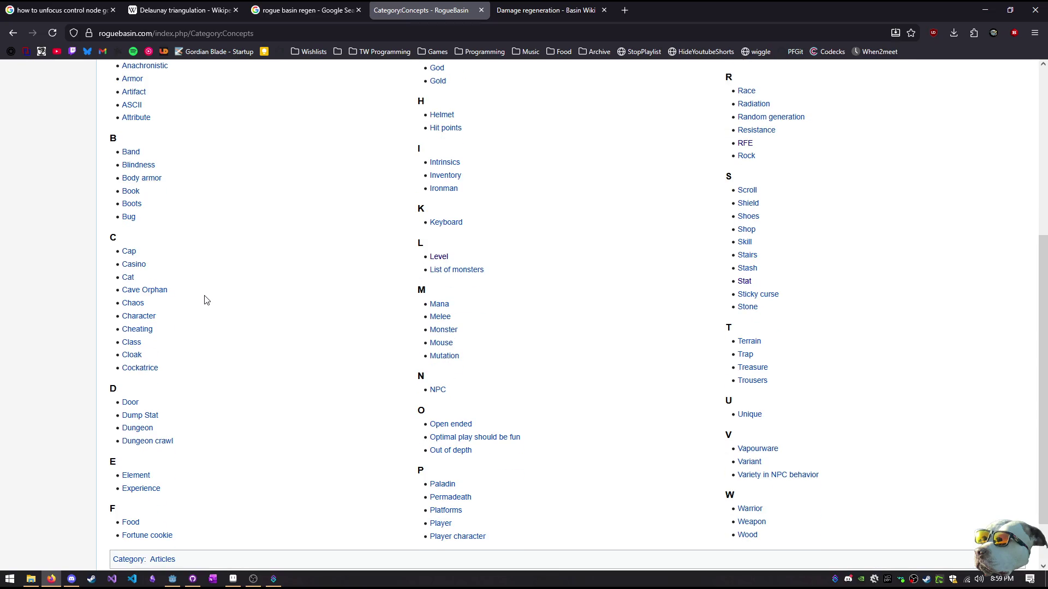
left_click(440, 129)
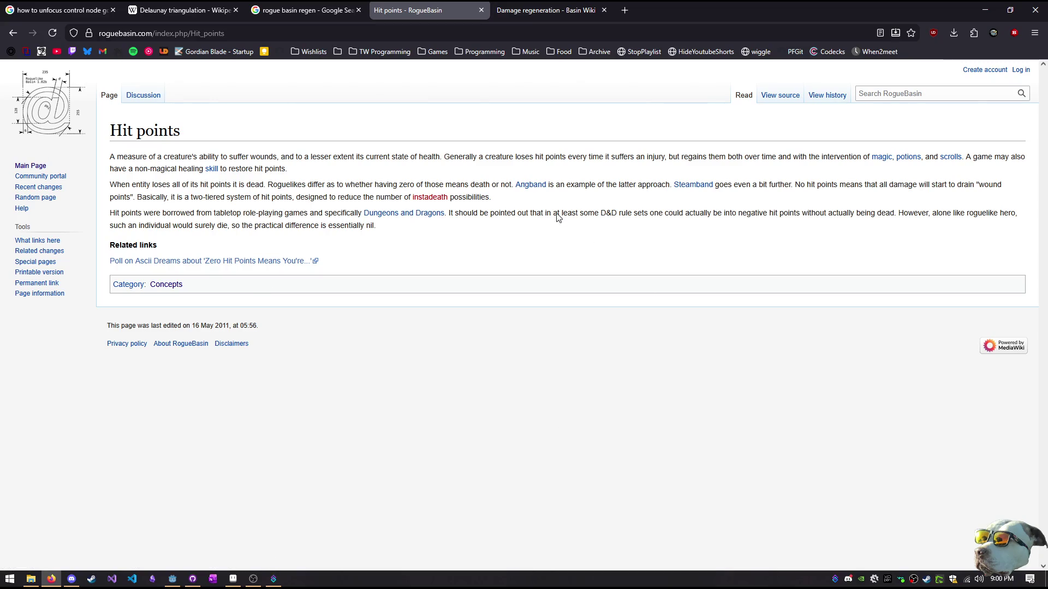
left_click(481, 10)
left_click(986, 9)
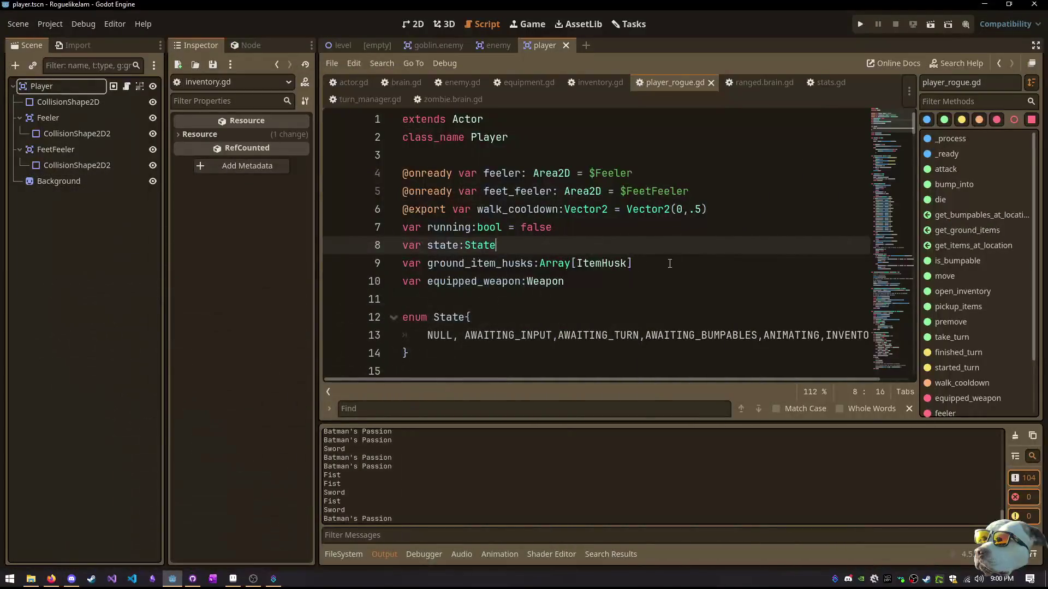
Jump to take_turn and insert an empty line 45 after 'await finished_turn'.
left_click(668, 265)
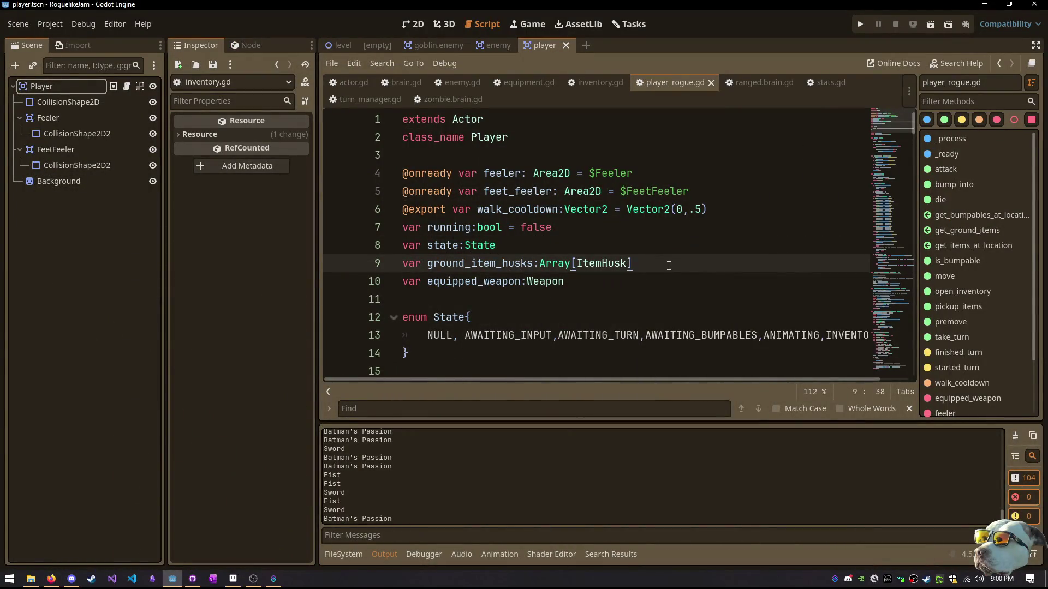
scroll(669, 266, "down", 6)
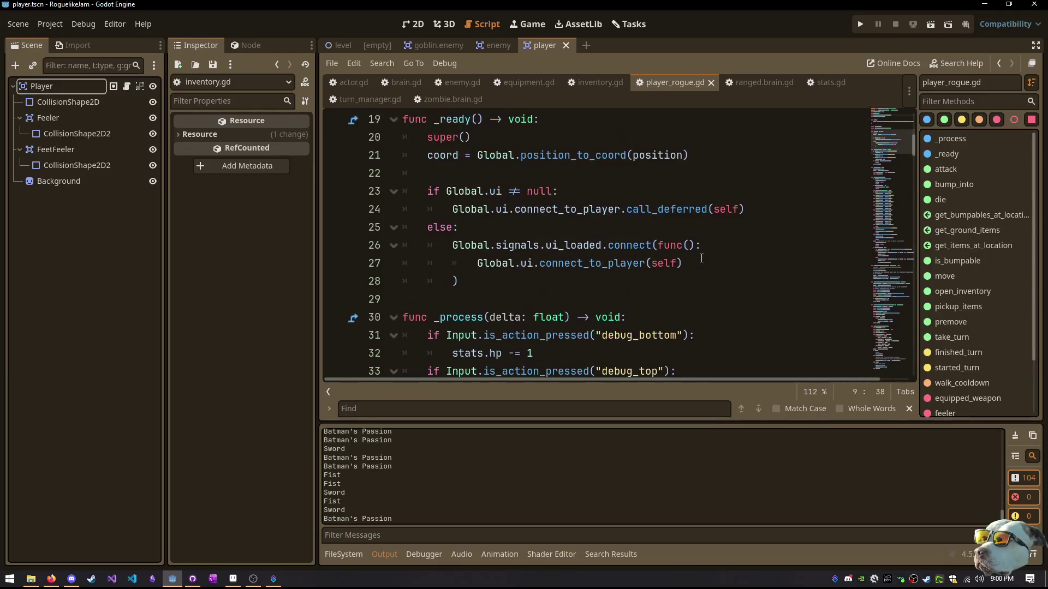
scroll(673, 241, "down", 5)
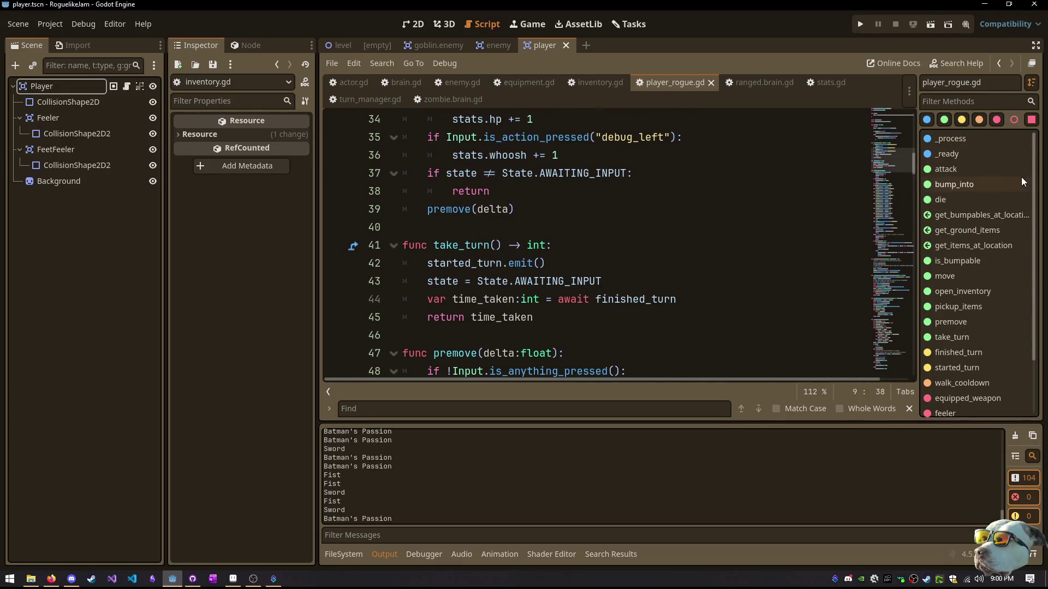
left_click(966, 337)
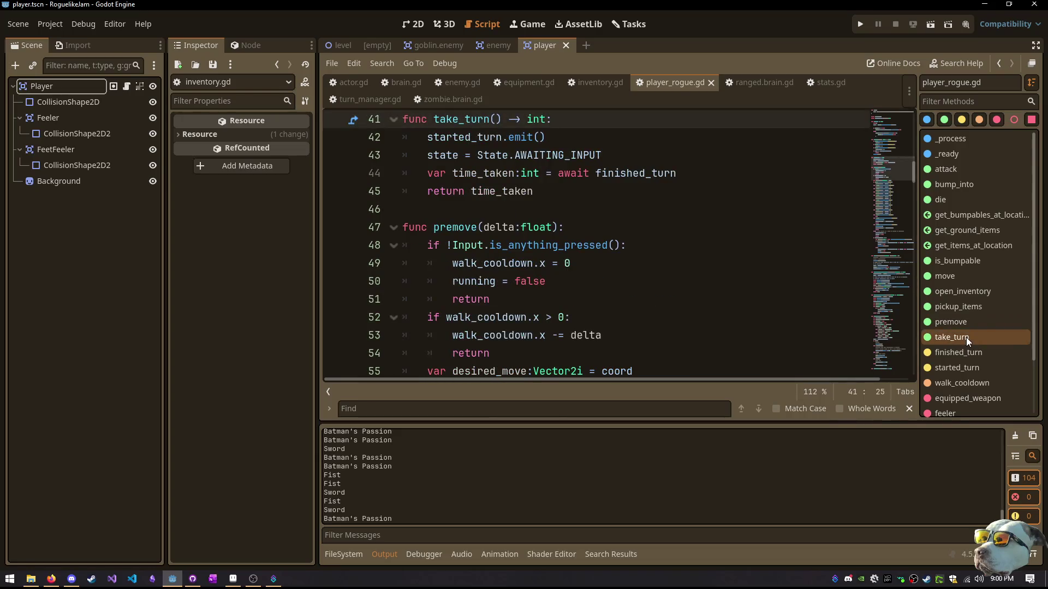
left_click(626, 129)
scroll(626, 129, "down", 1)
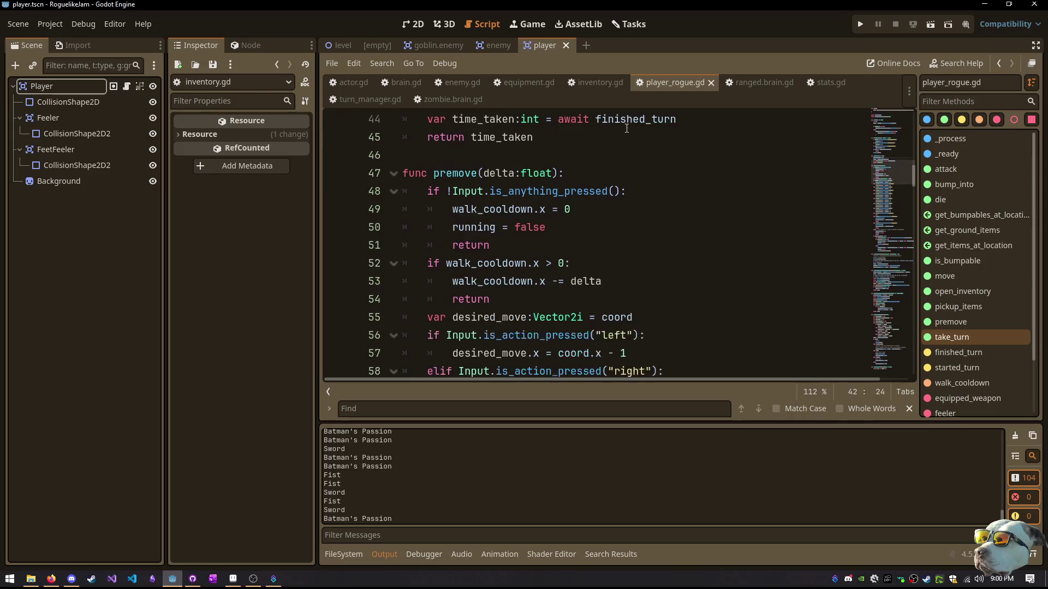
scroll(627, 133, "up", 1)
left_click(521, 190)
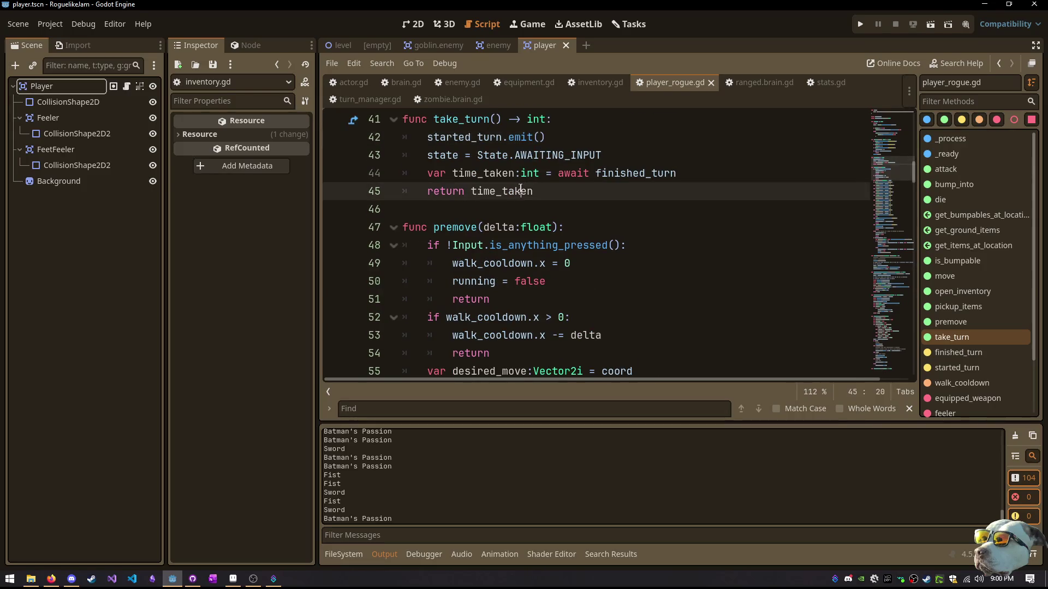
left_click(691, 173)
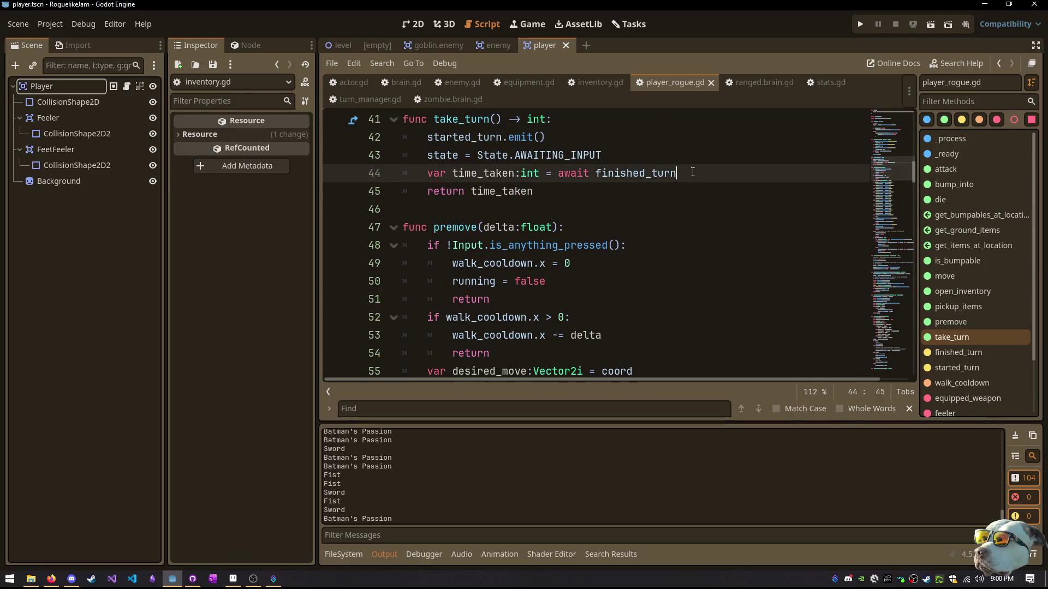
key("Return")
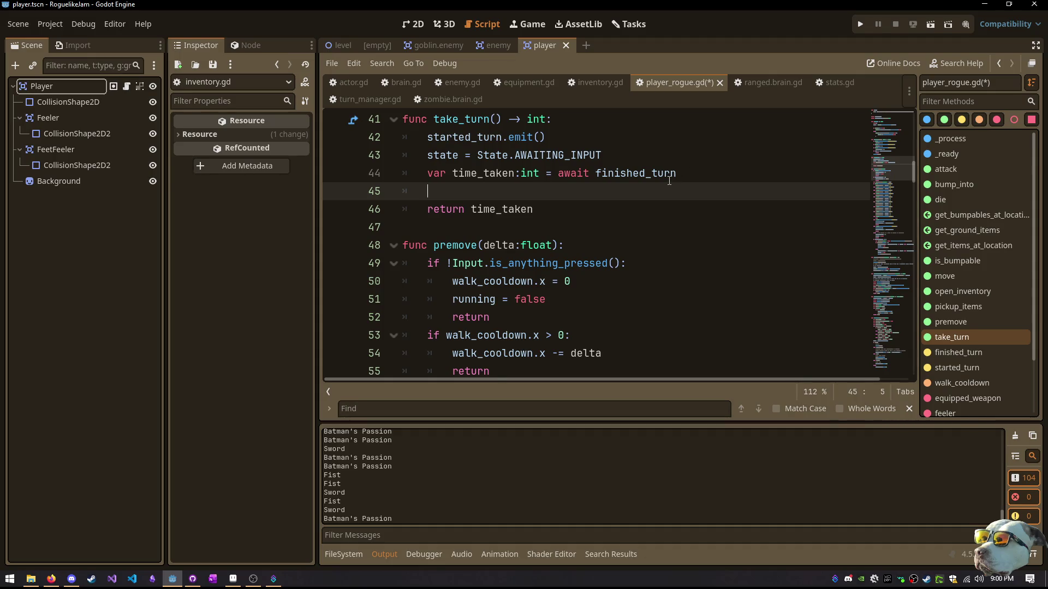
Delete the empty line just added in take_turn.
key("ctrl+shift+k")
scroll(658, 168, "up", 3)
scroll(658, 168, "up", 10)
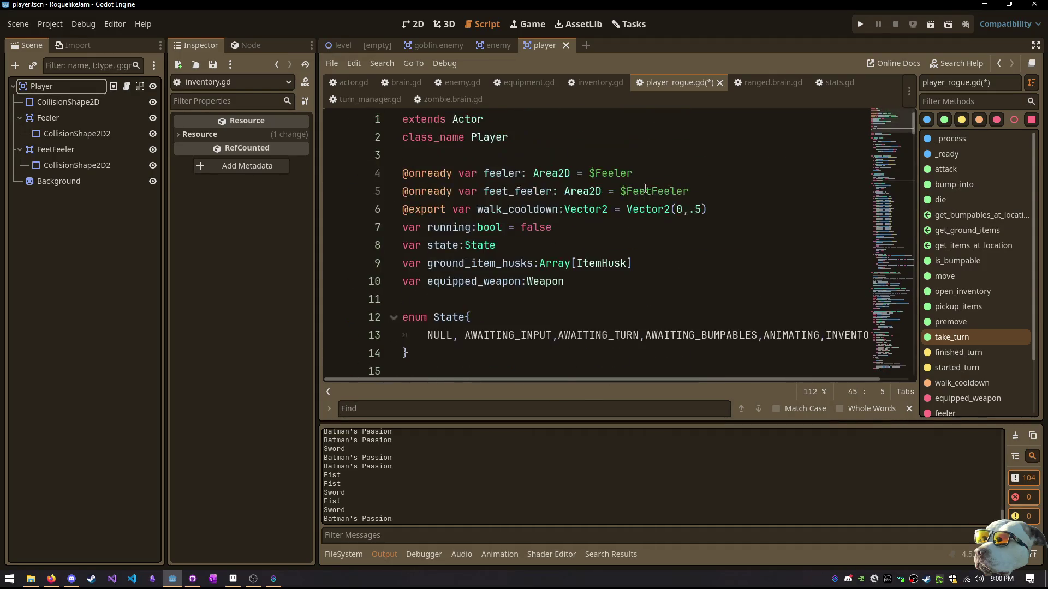
scroll(653, 178, "down", 2)
scroll(653, 177, "up", 1)
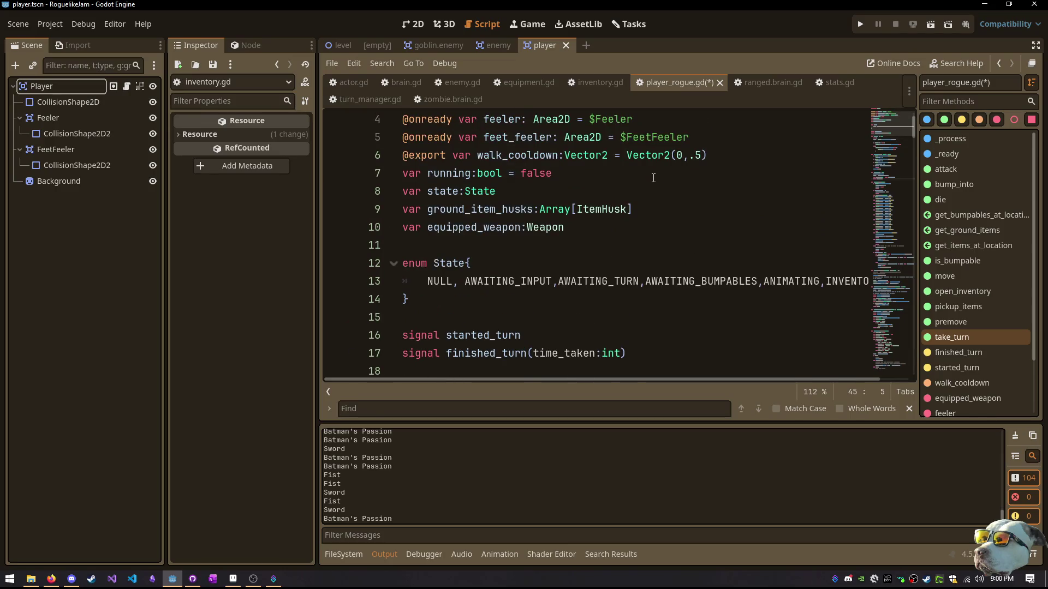
Add 'var time_til_heal:int = 500' as line 11 and save the script.
left_click(677, 225)
key("Return")
type("var time")
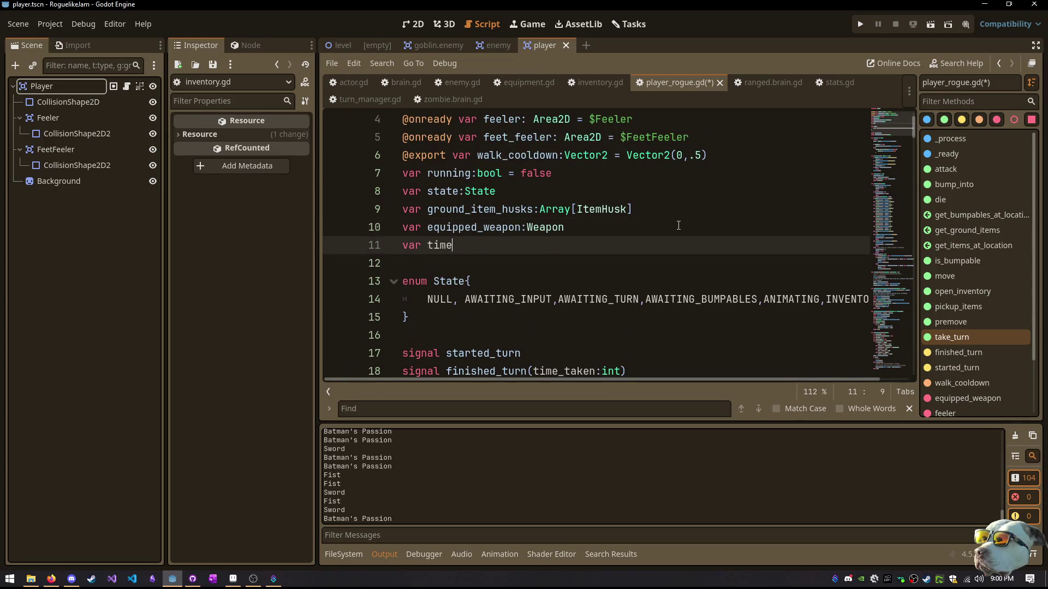
type("_til_heal:")
key("BackSpace")
type("int ")
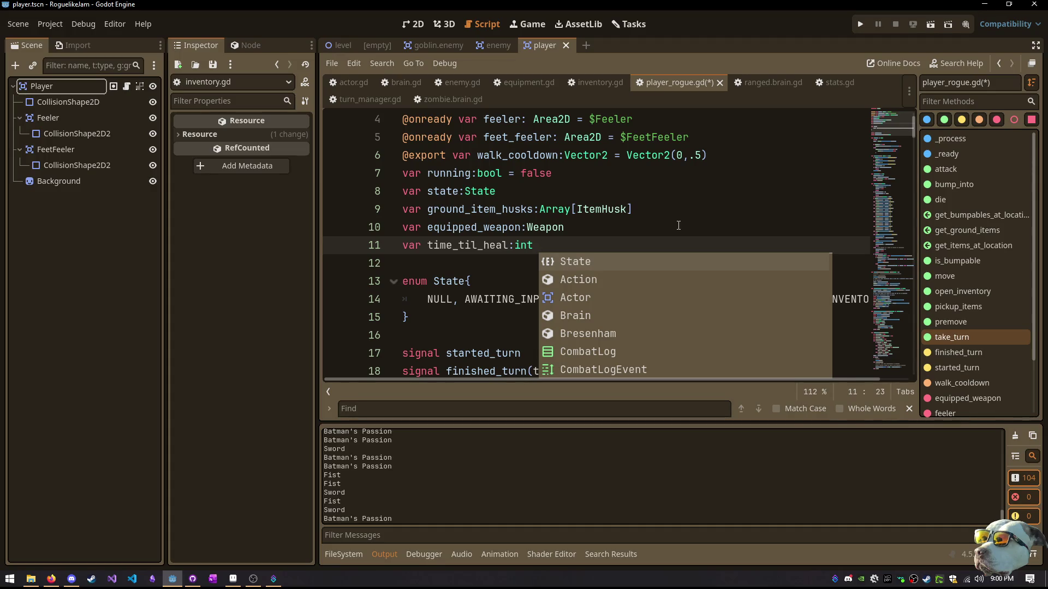
type("= 100")
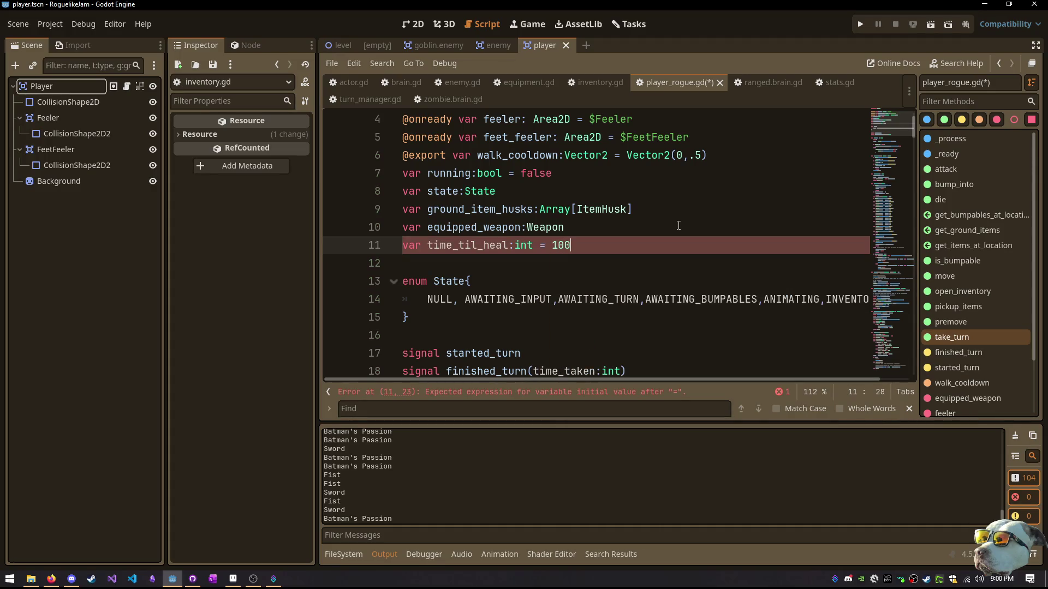
key("shift+Left")
key("shift+Left")
key("shift+Left")
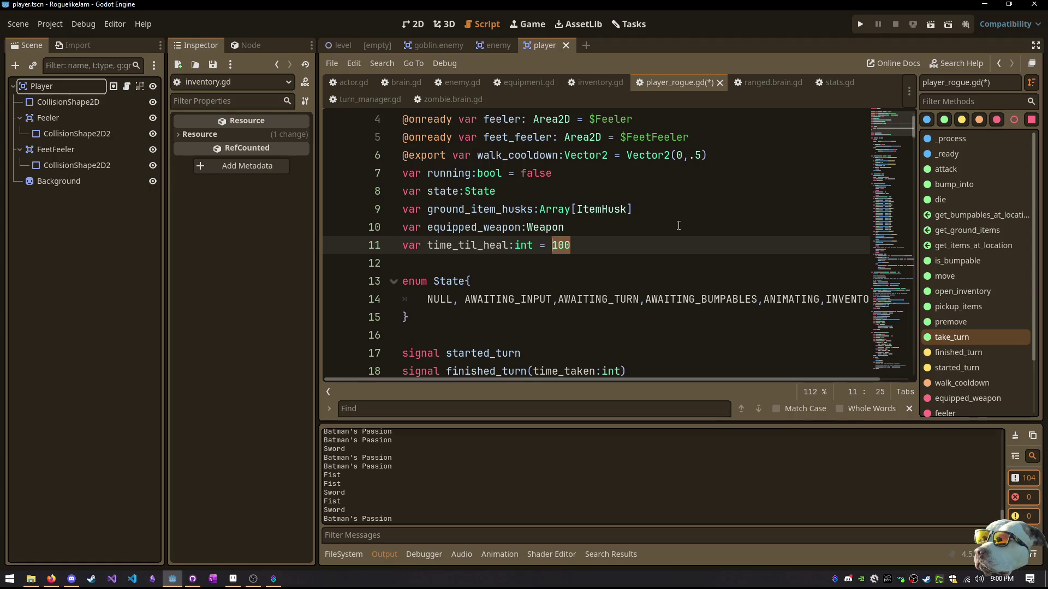
type("1000")
key("shift+Left")
key("shift+Left")
key("shift+Left")
type("500")
key("ctrl+s")
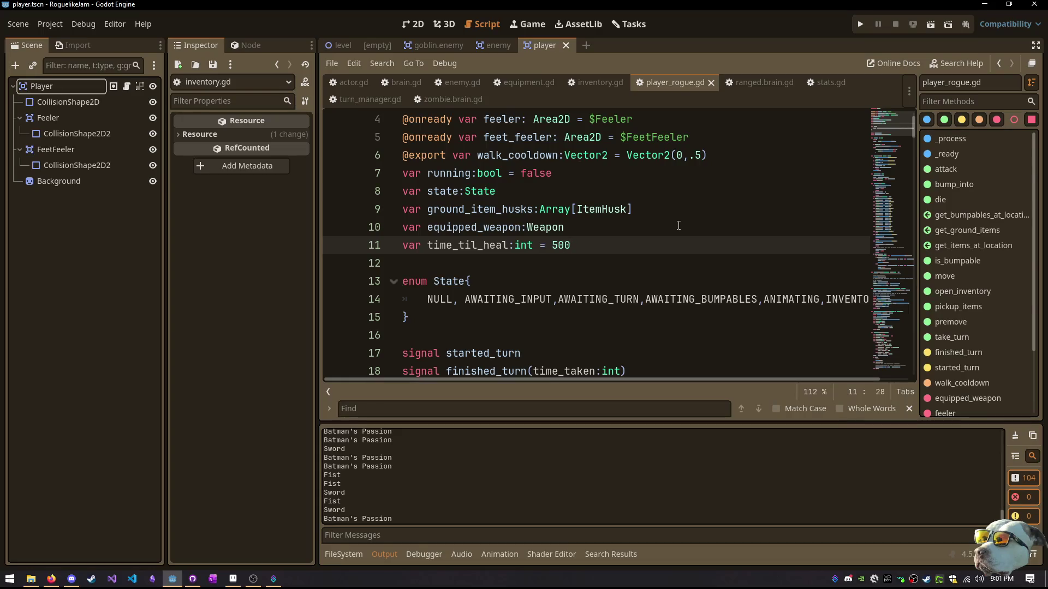
Select the time_til_heal name on line 11, then move down to take_turn.
left_click(678, 226)
left_click(671, 240)
double_click(563, 246)
left_click(573, 260)
double_click(470, 245)
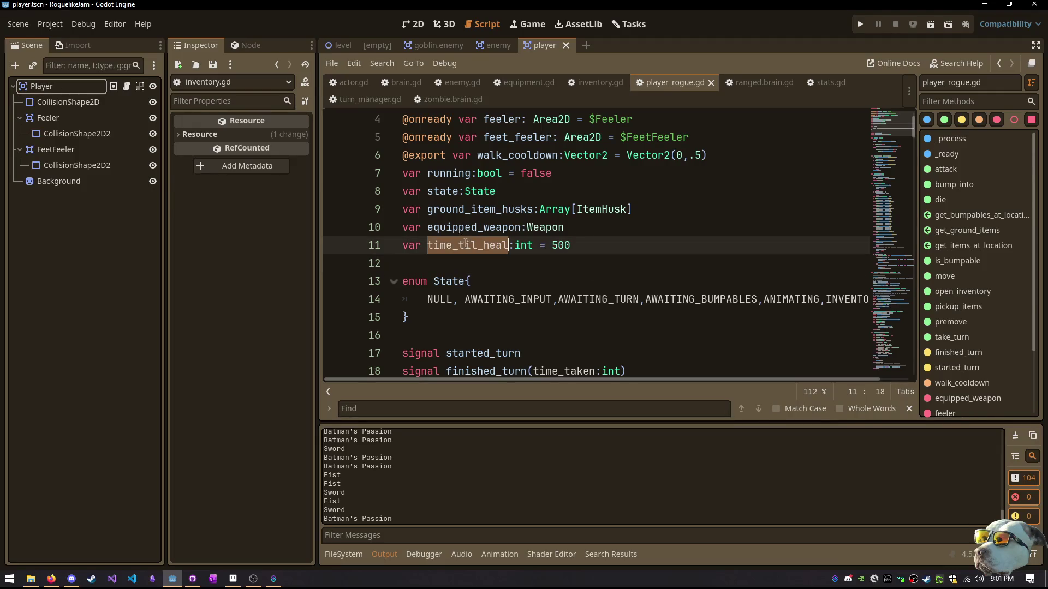
scroll(556, 244, "down", 8)
scroll(557, 243, "down", 4)
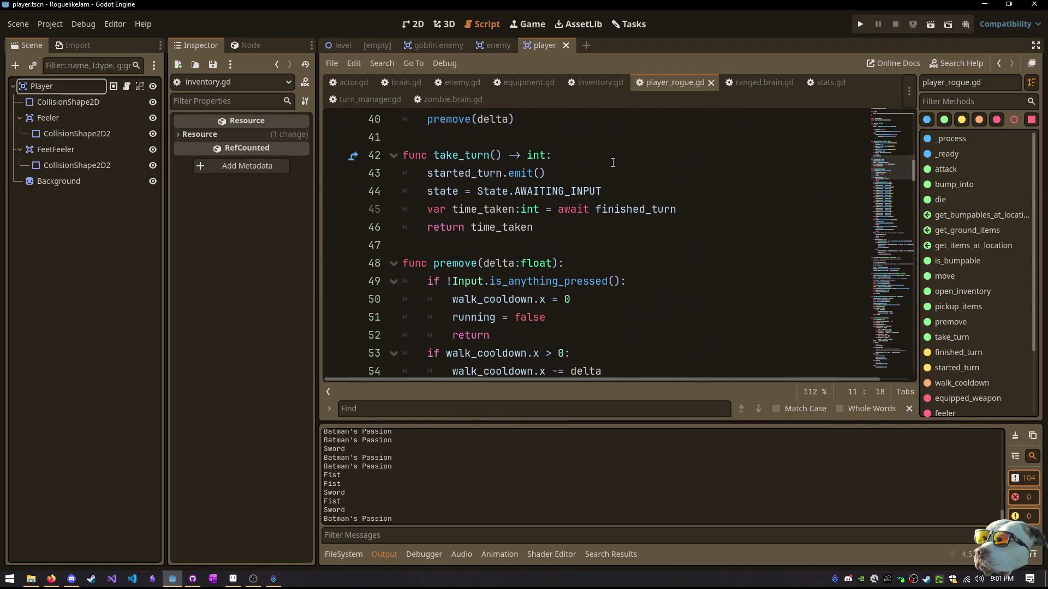
left_click(610, 163)
scroll(608, 163, "up", 13)
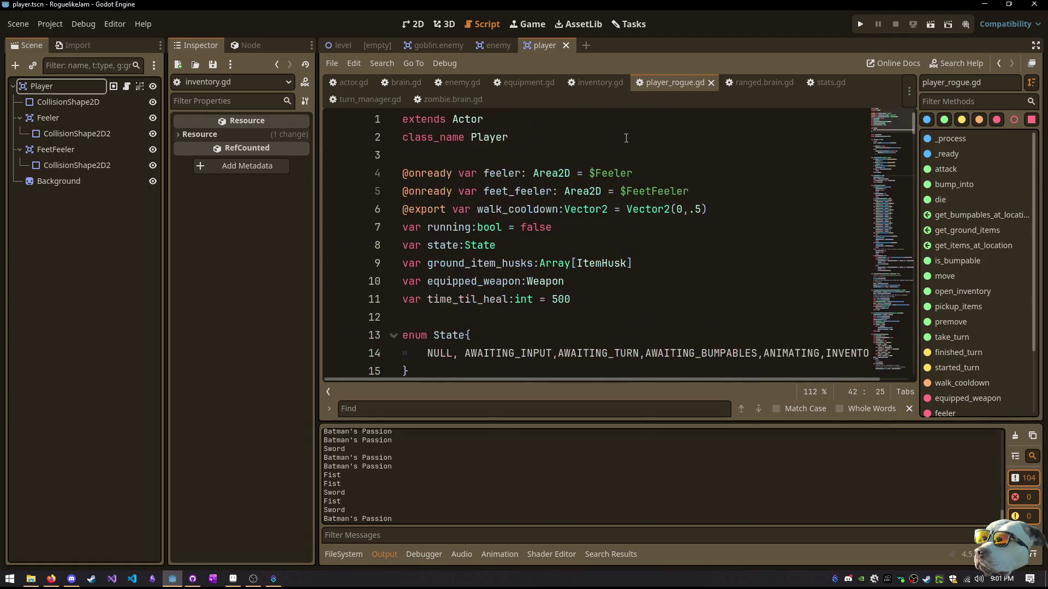
Make time_til_heal a Vector2i initialised to Vector2i(500,500) and save.
double_click(526, 299)
type("Vector2i")
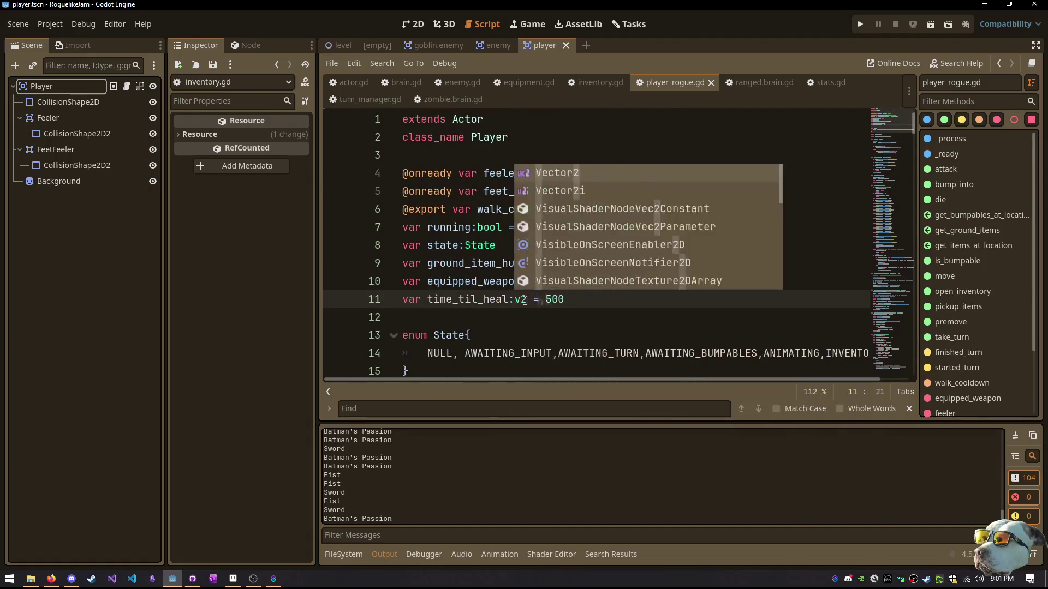
key("End")
key("ctrl+shift+Left")
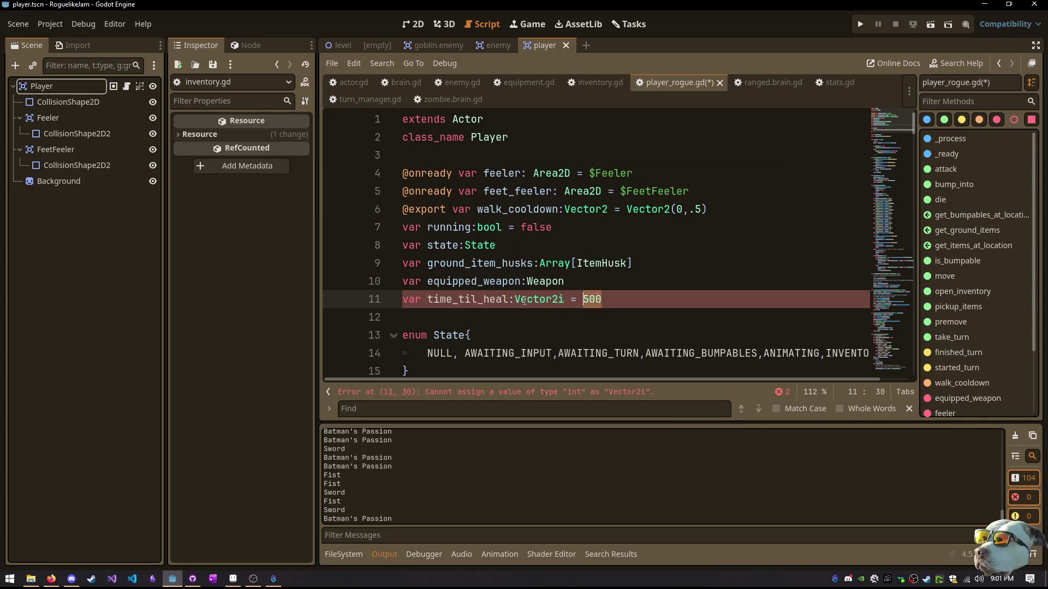
type("v2i")
key("Return")
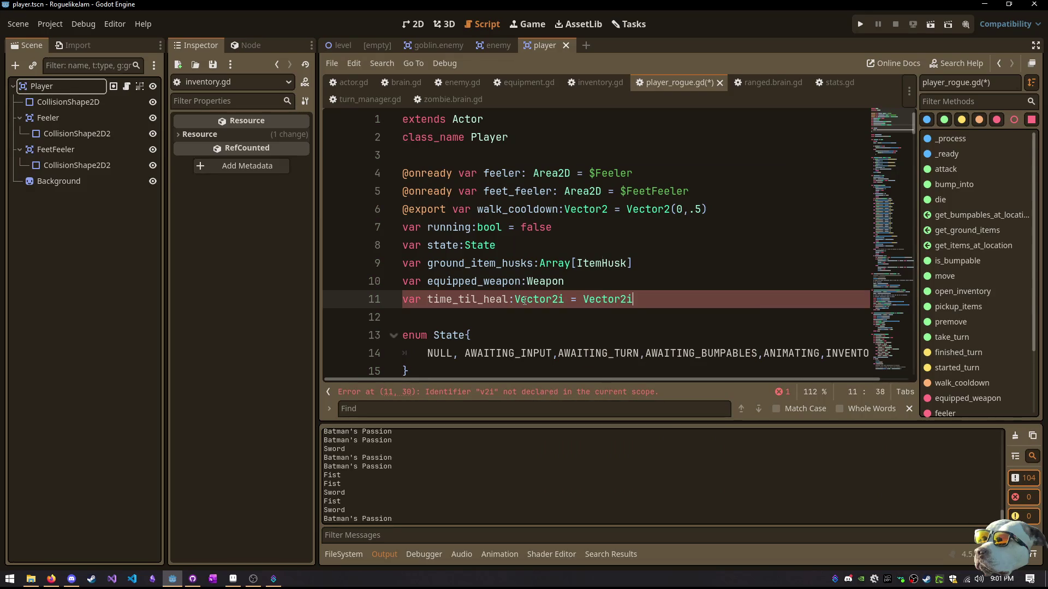
type("(")
key("BackSpace")
type("(")
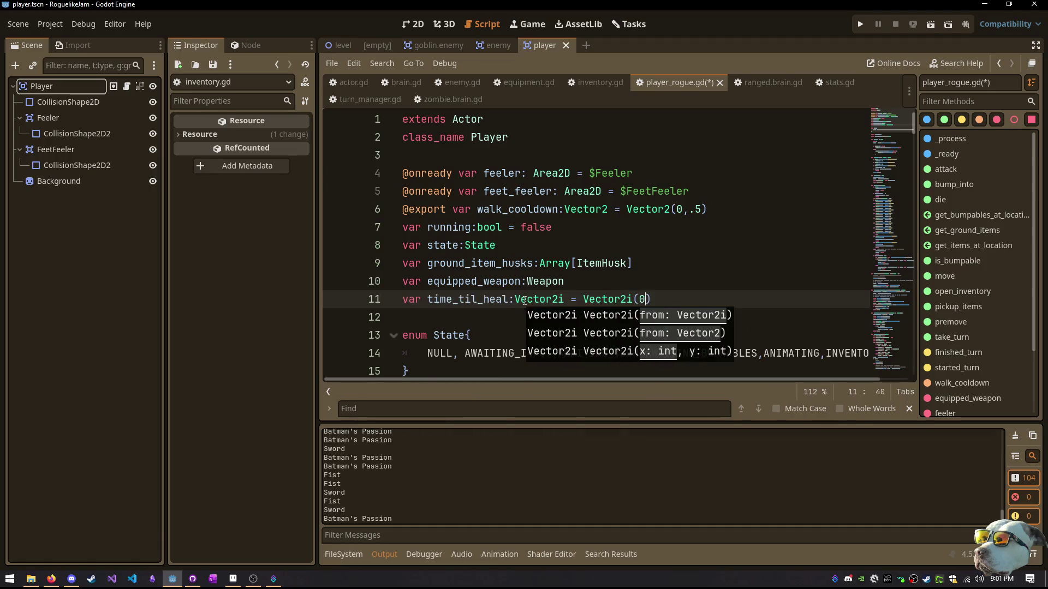
type("500,500")
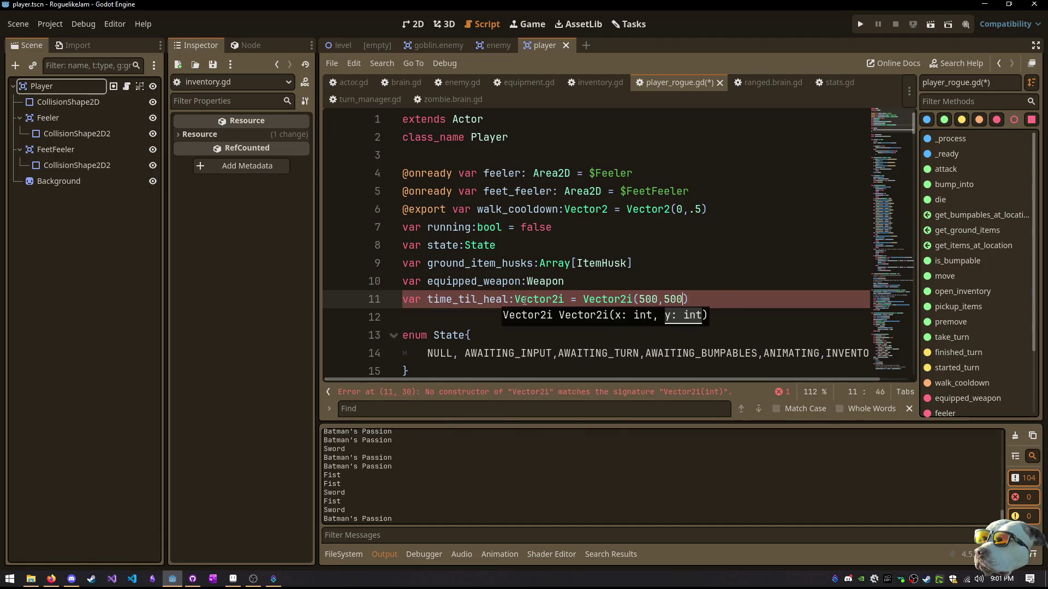
key("ctrl+s")
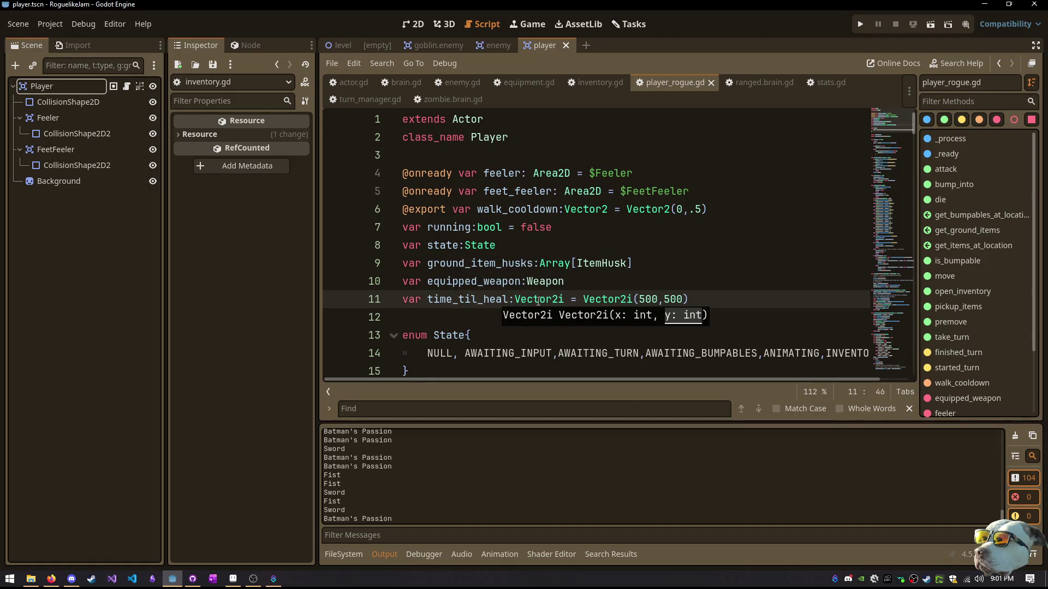
double_click(461, 300)
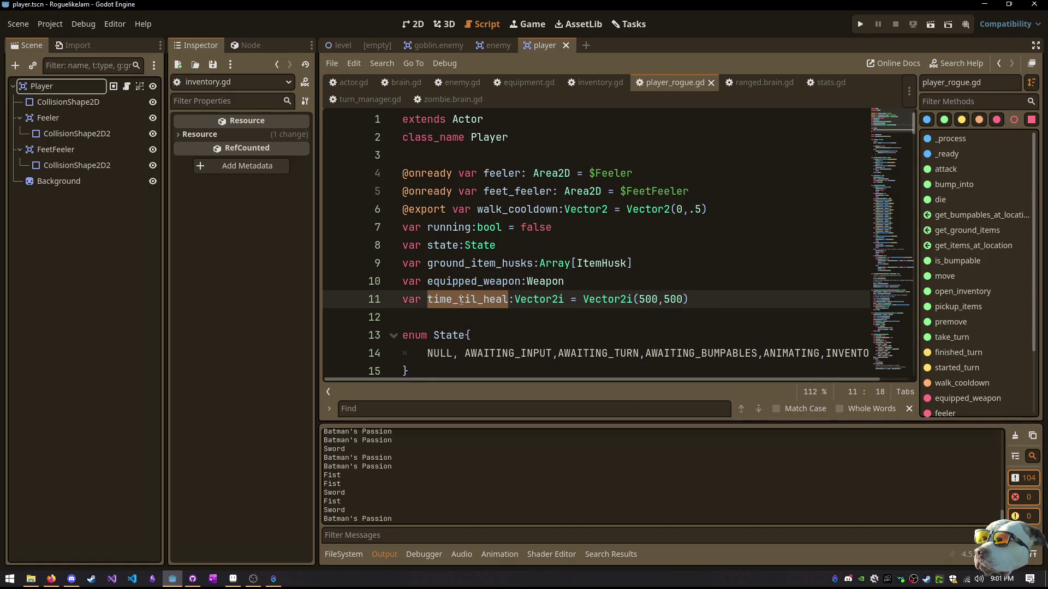
key("Home")
type("@export")
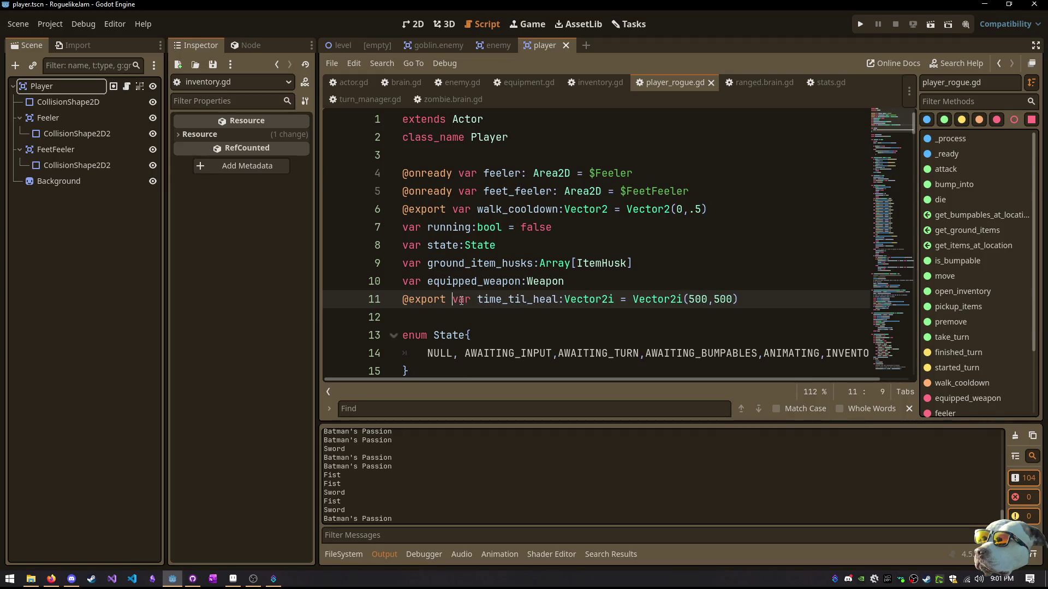
left_click(514, 300)
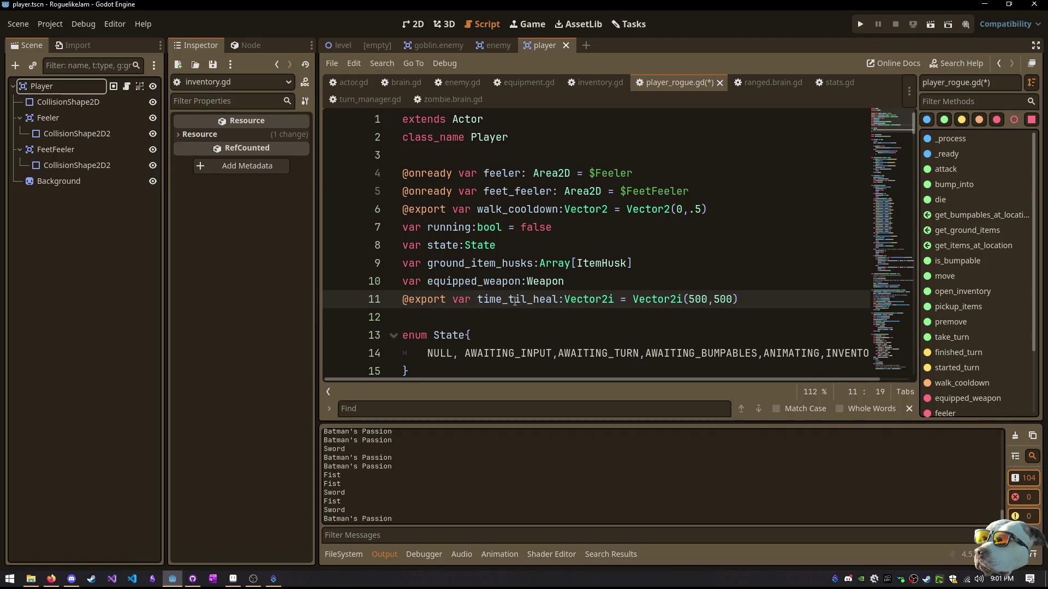
double_click(515, 302)
key("ctrl+c")
scroll(616, 263, "down", 8)
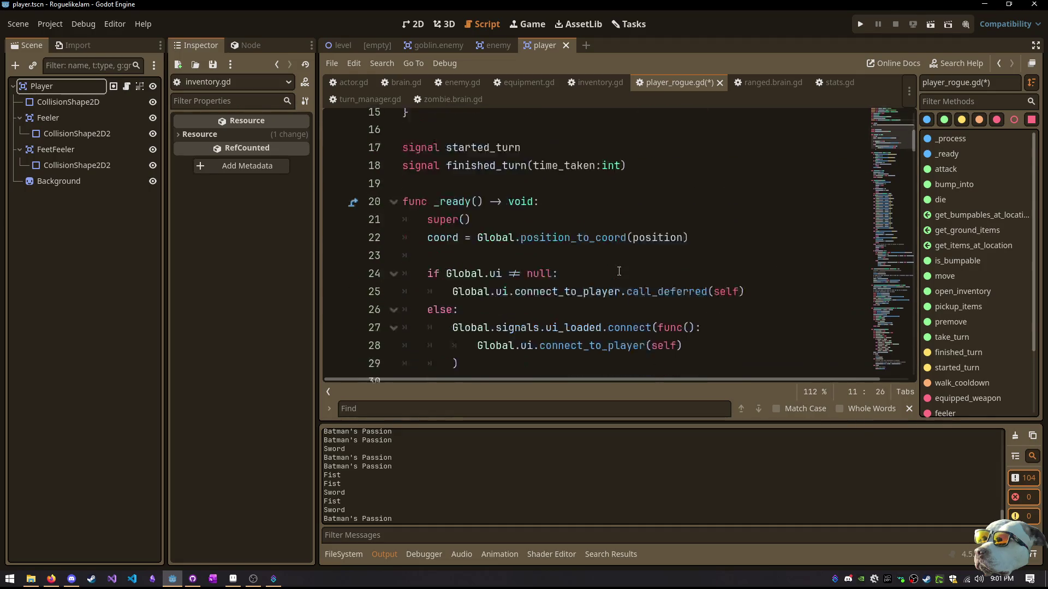
Add 'time_til_heal.x -= time_taken' below the await line in take_turn.
scroll(627, 276, "down", 4)
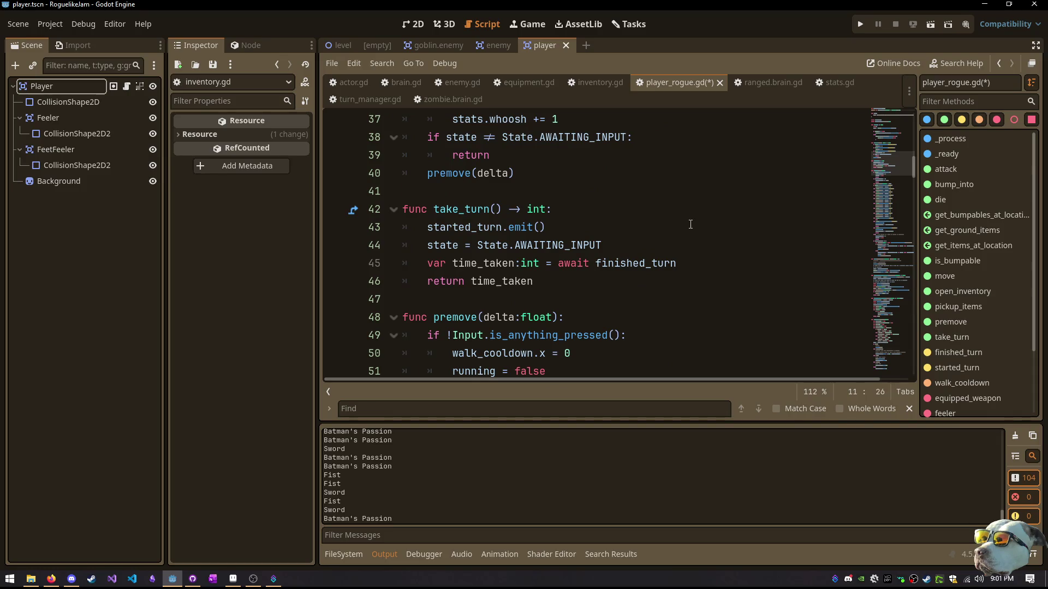
left_click(698, 263)
key("Return")
key("ctrl+v")
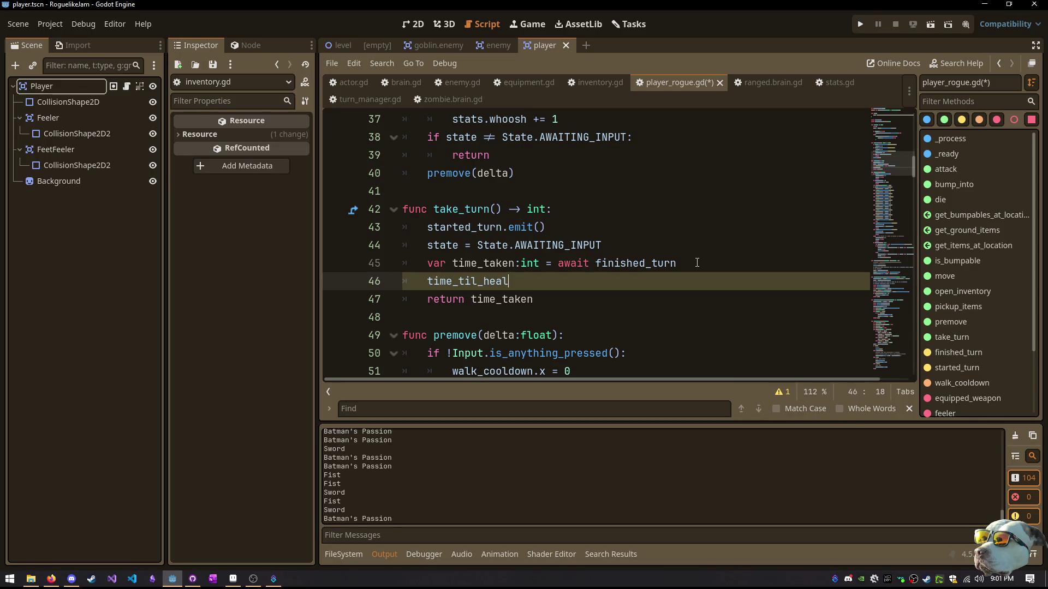
type(".x -= time_taken")
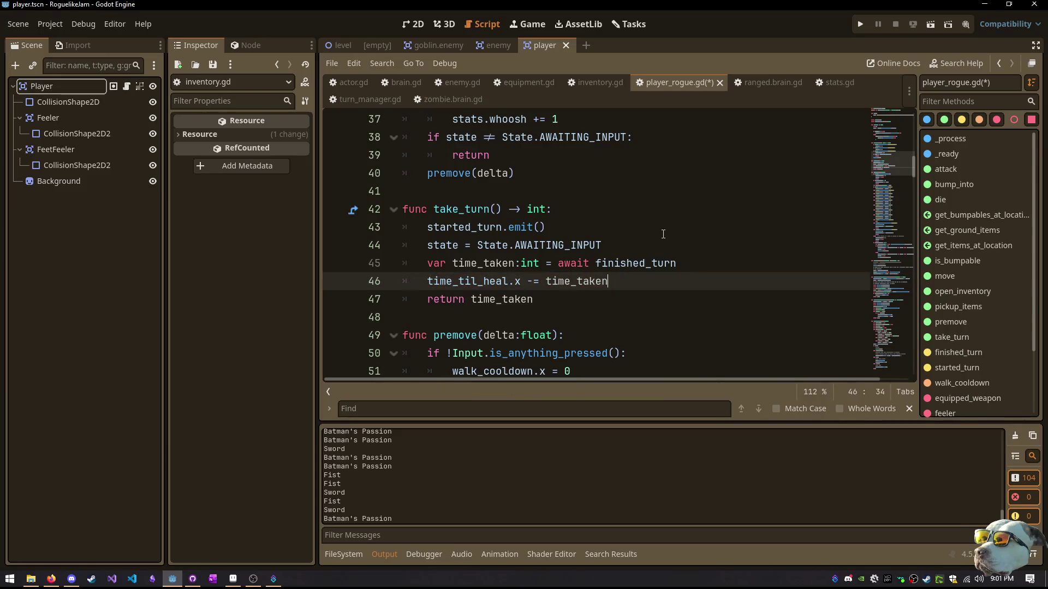
Add an 'if time_til_heal.x <= 0' condition in take_turn.
left_click(669, 214)
key("Return")
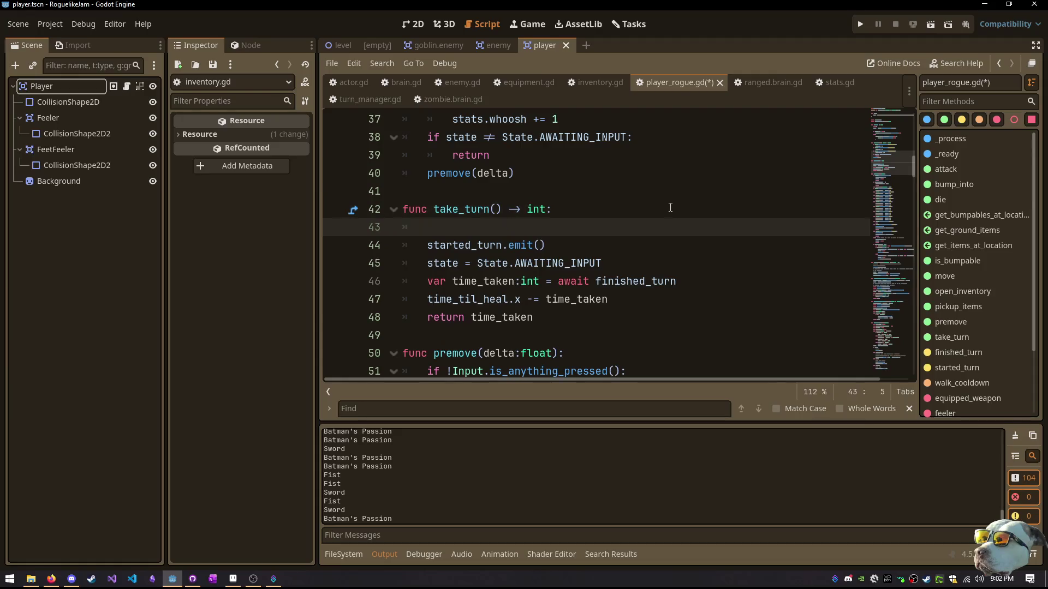
type("if time_taken <")
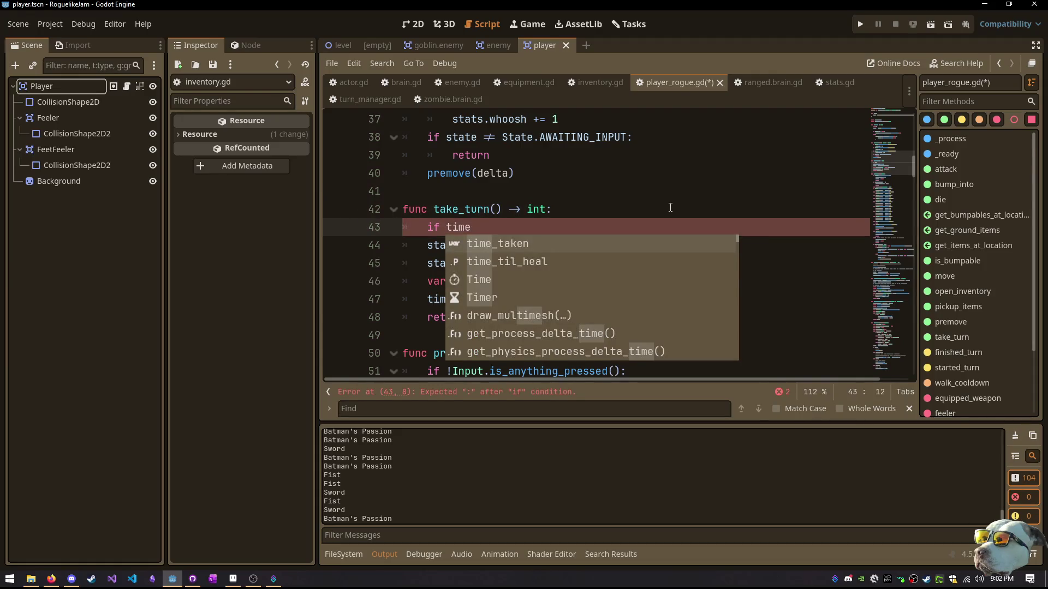
type("= ")
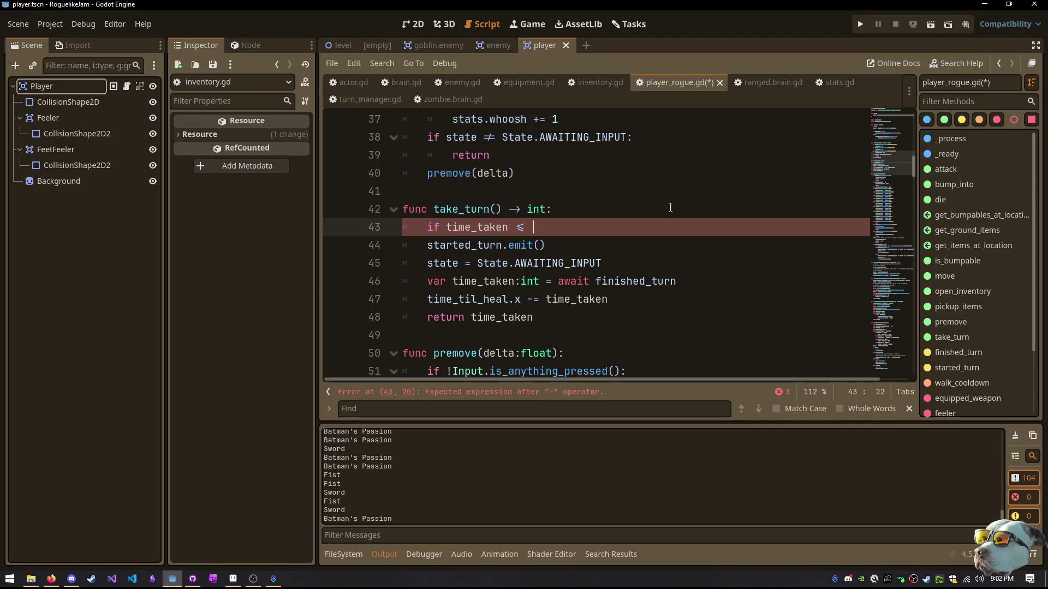
type("0:")
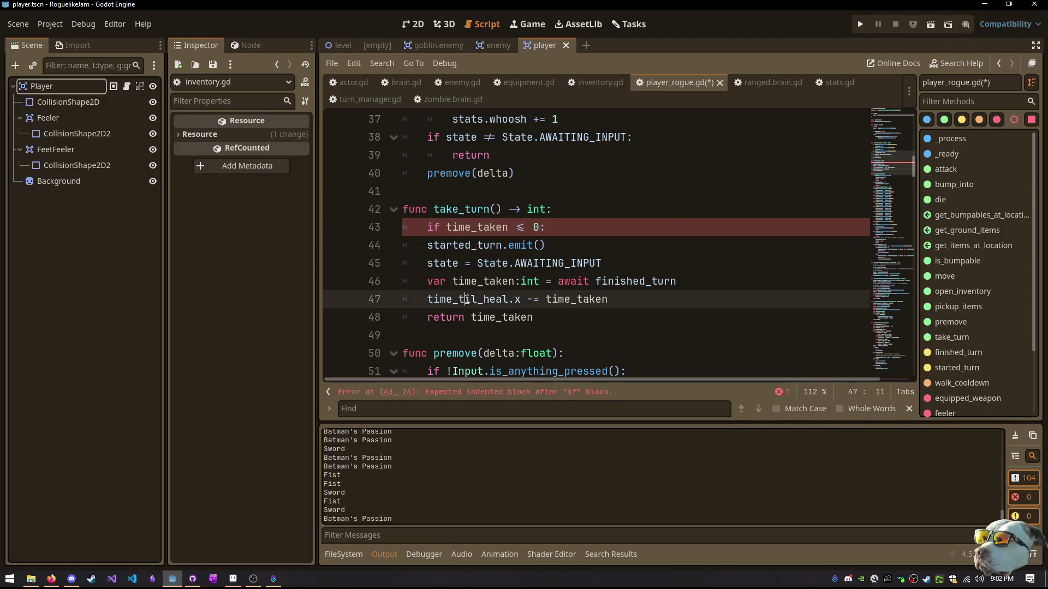
double_click(477, 299)
key("ctrl+c")
double_click(477, 227)
key("ctrl+v")
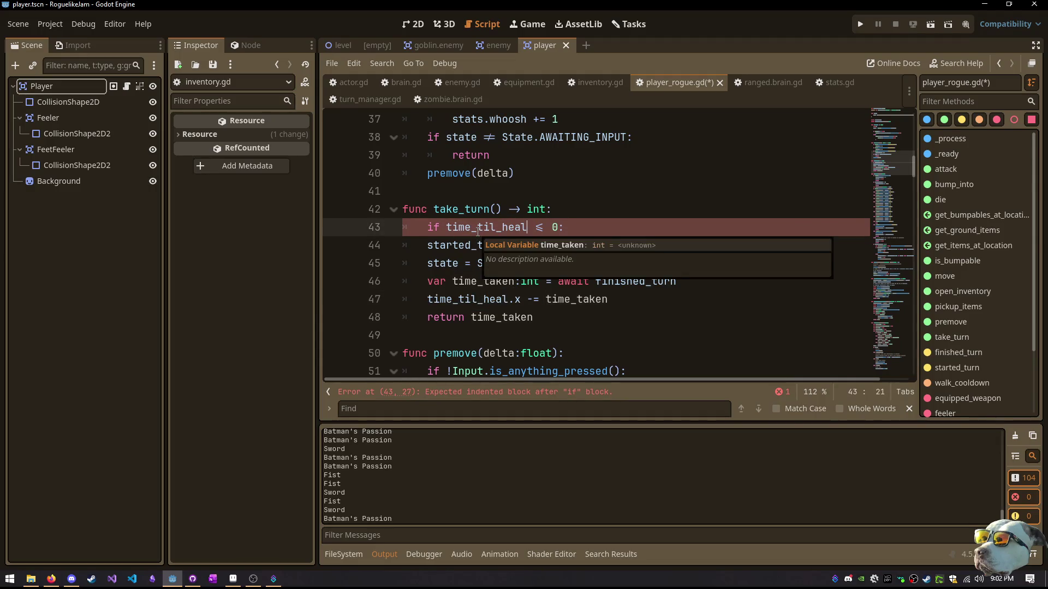
type(".x")
Inside the if, call regenerate() and reset time_til_heal.x to time_til_heal.y.
key("End")
key("Return")
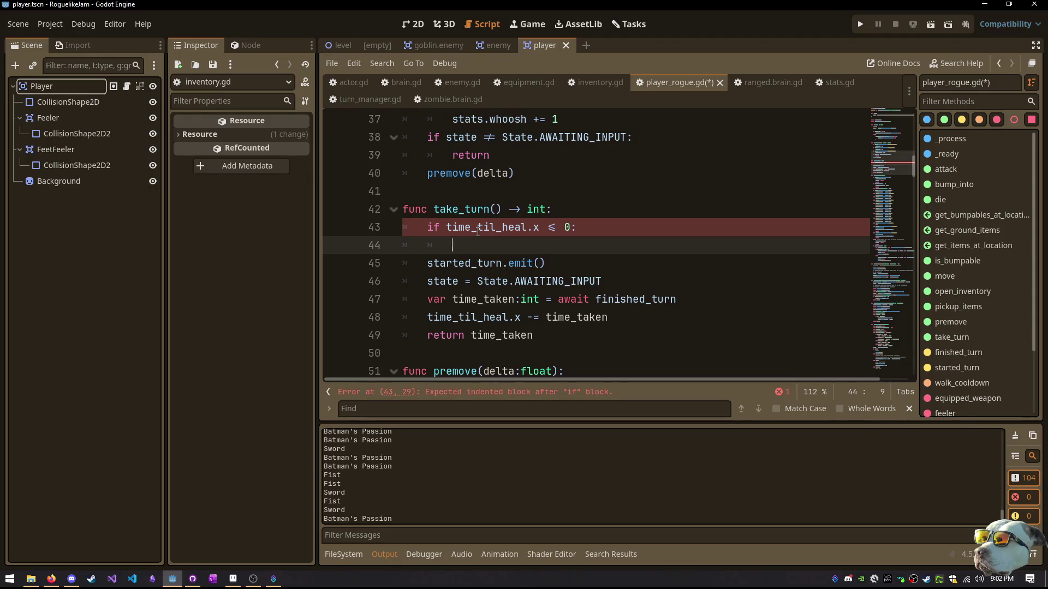
type("regne")
key("BackSpace")
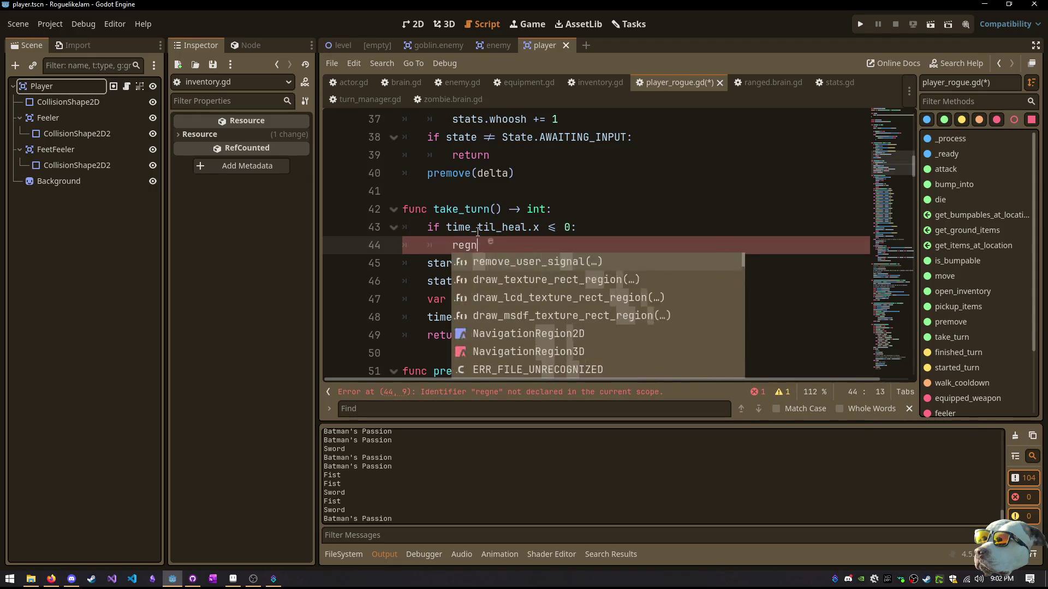
type("enerate()")
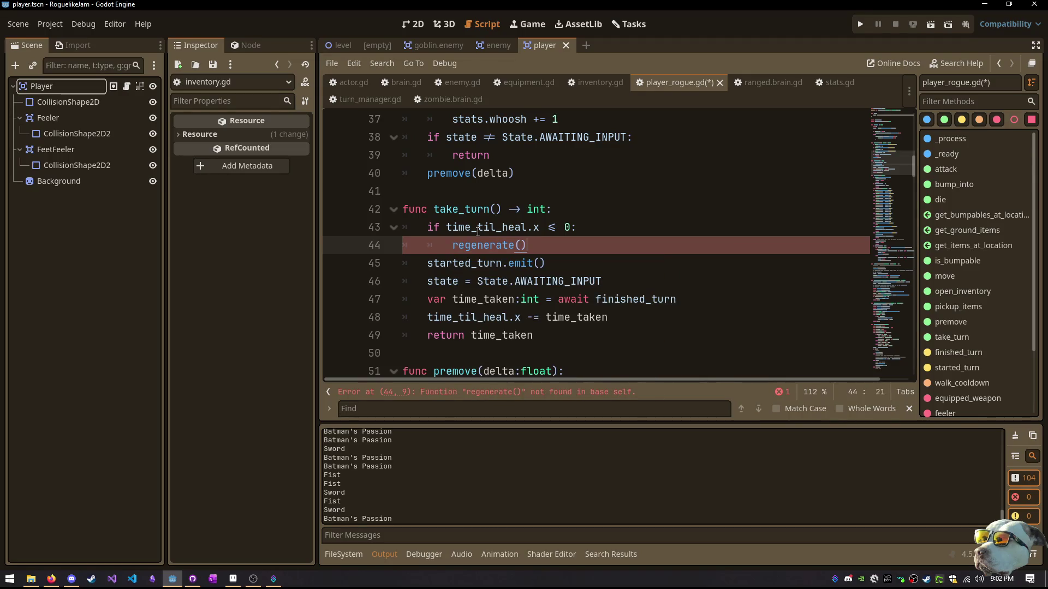
key("Return")
type("time")
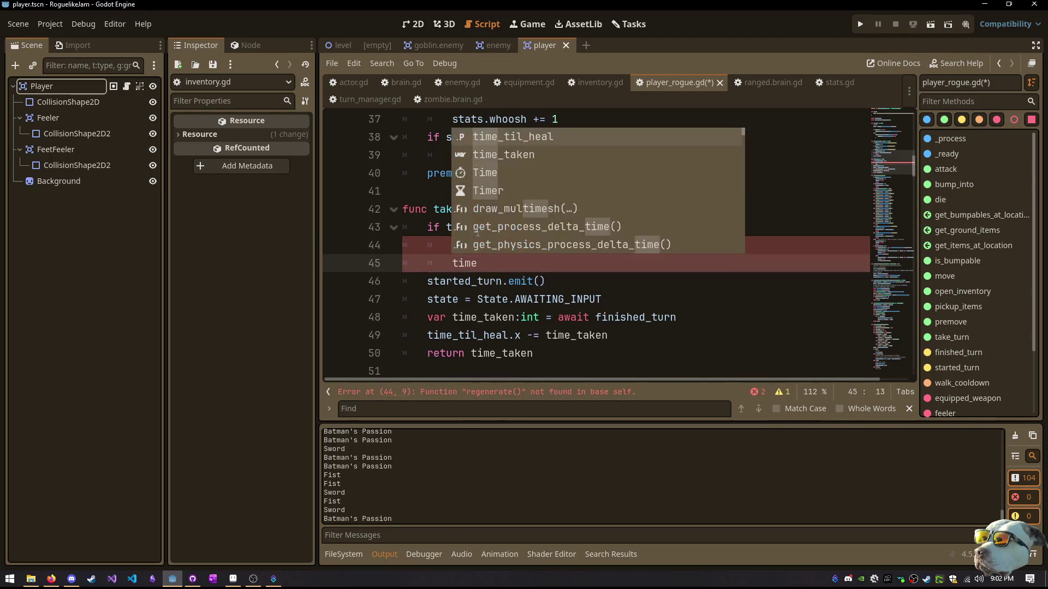
key("Return")
type(".x = tim")
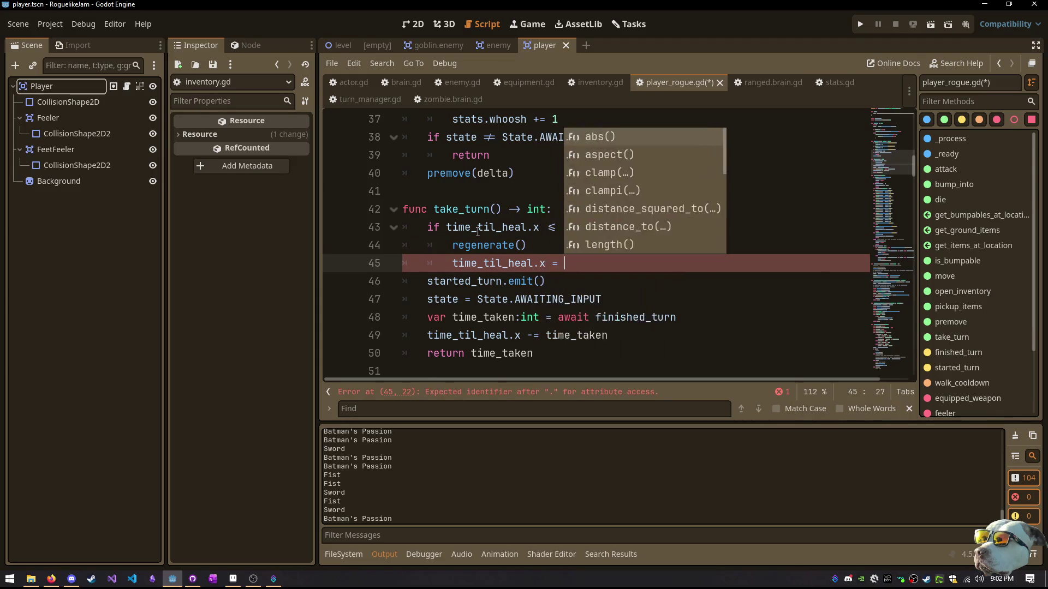
key("Return")
type(".y")
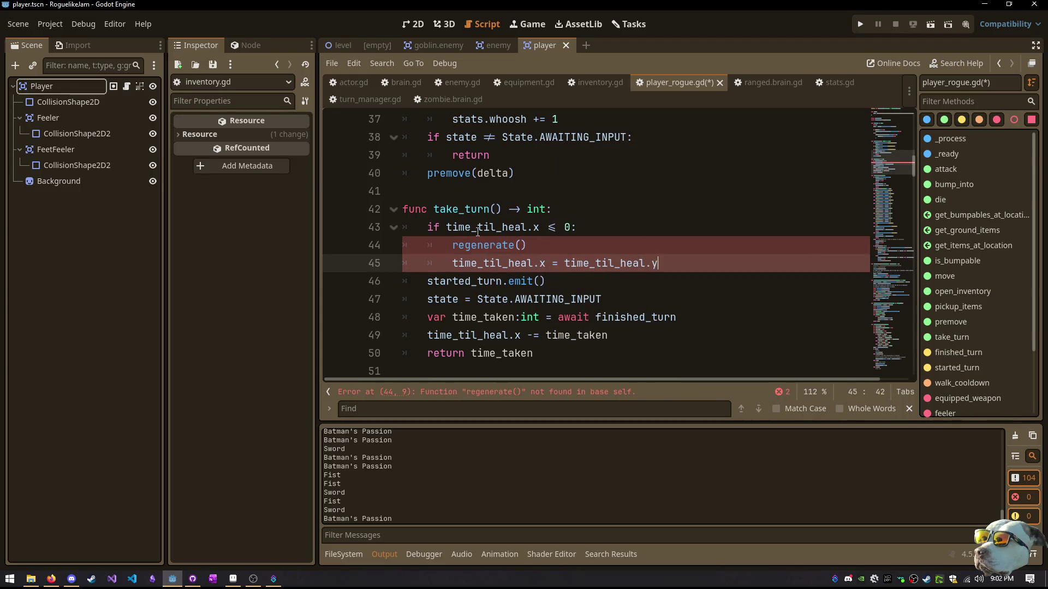
Declare a new 'func regenerate():' near line 201 of the script.
double_click(480, 245)
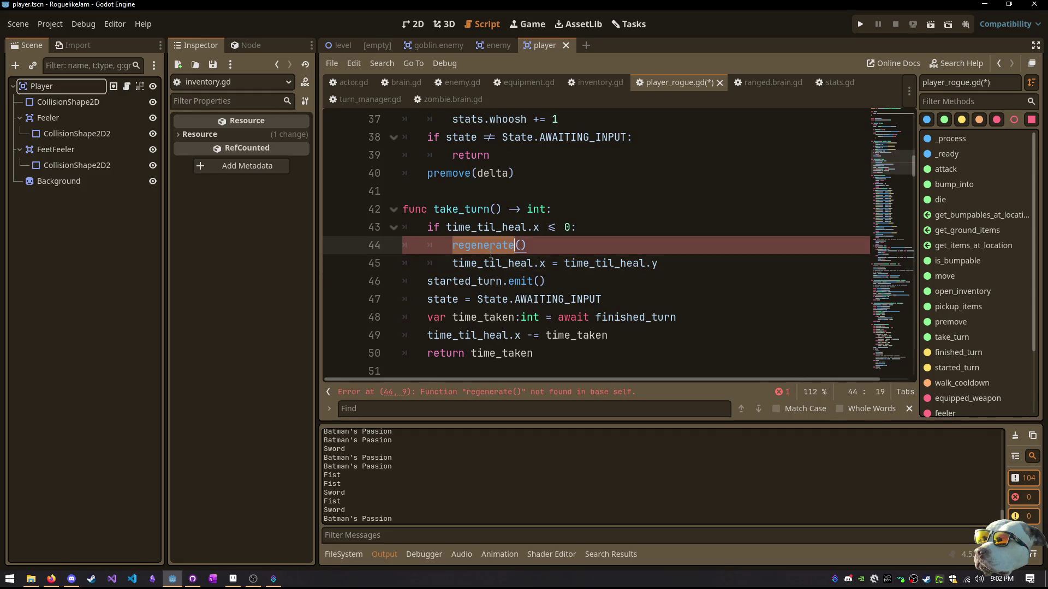
scroll(555, 311, "down", 10)
scroll(556, 312, "down", 20)
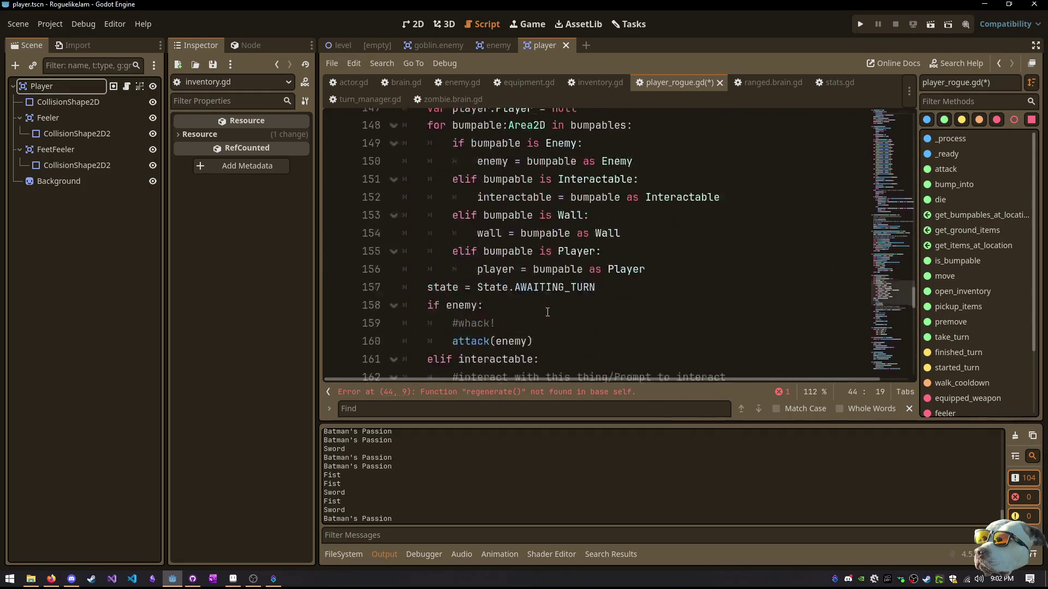
scroll(569, 251, "up", 2)
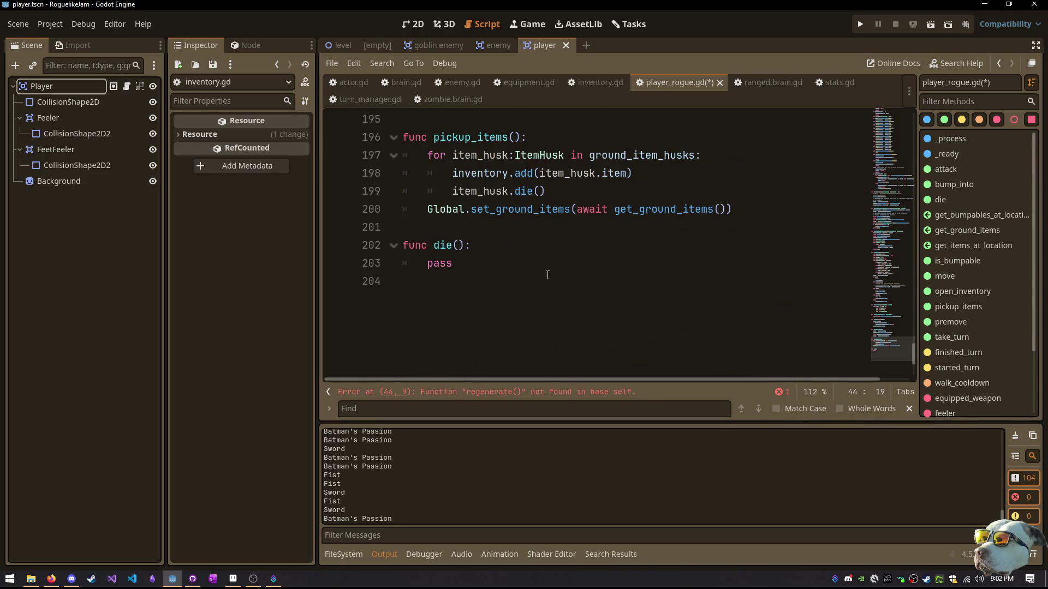
left_click(542, 227)
key("Return")
key("Return")
key("Up")
type("func regenerate()")
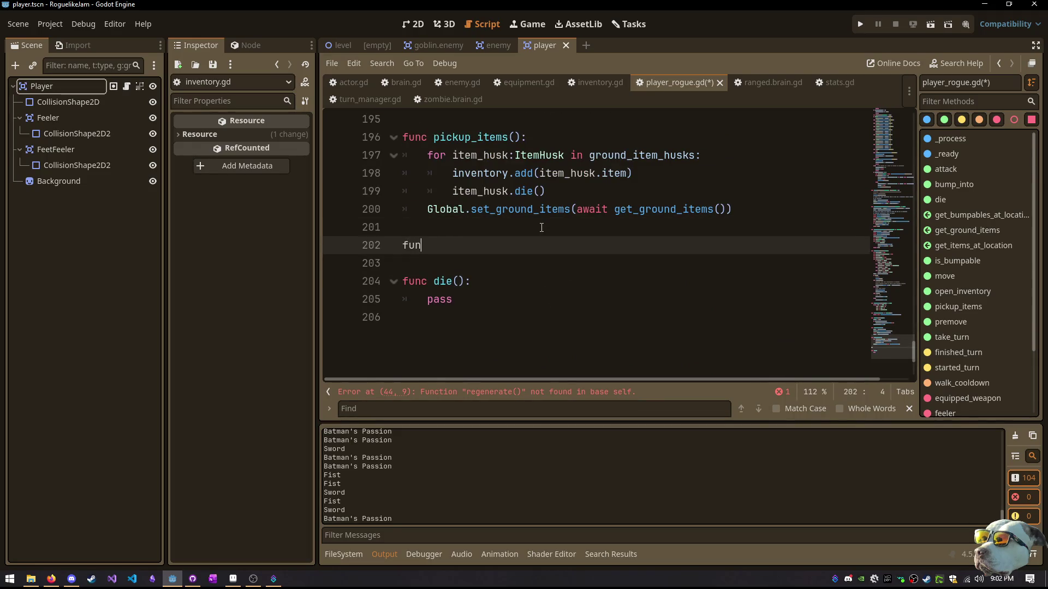
type(":")
key("Return")
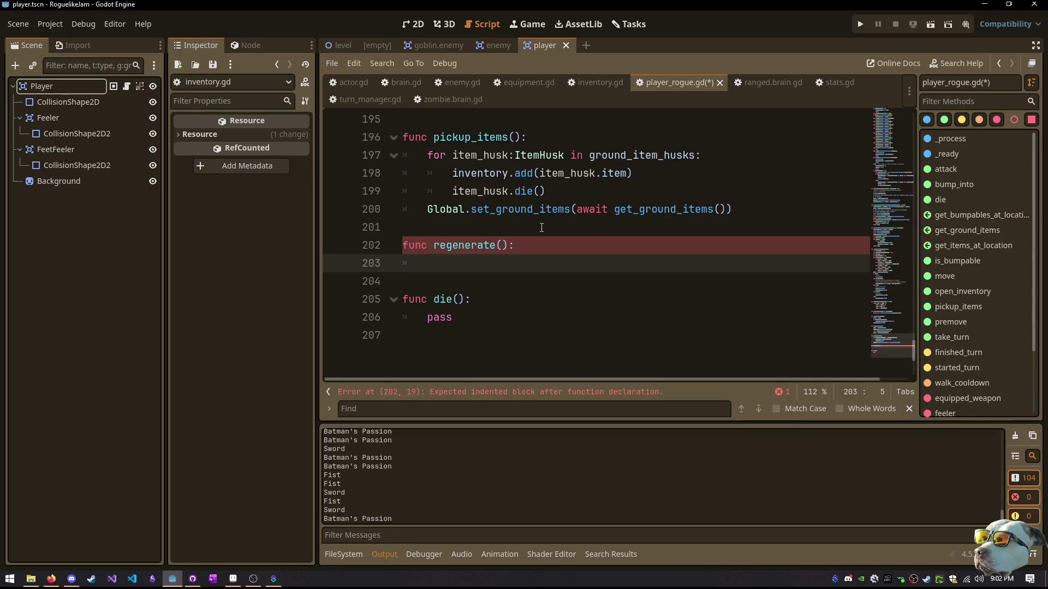
Give regenerate a heal(5) call and save the script.
type("heal")
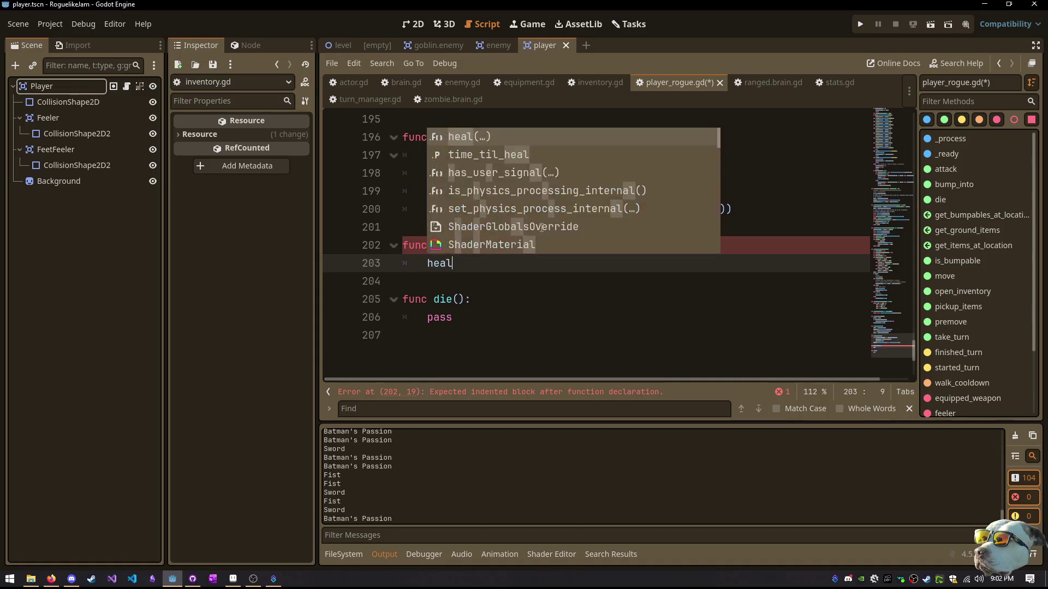
key("Return")
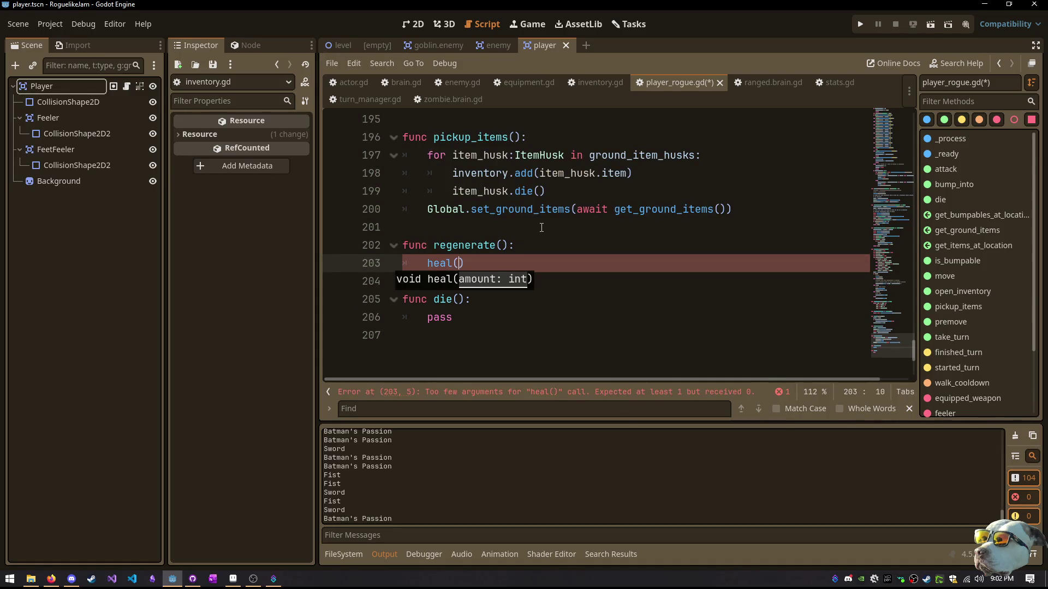
type("5")
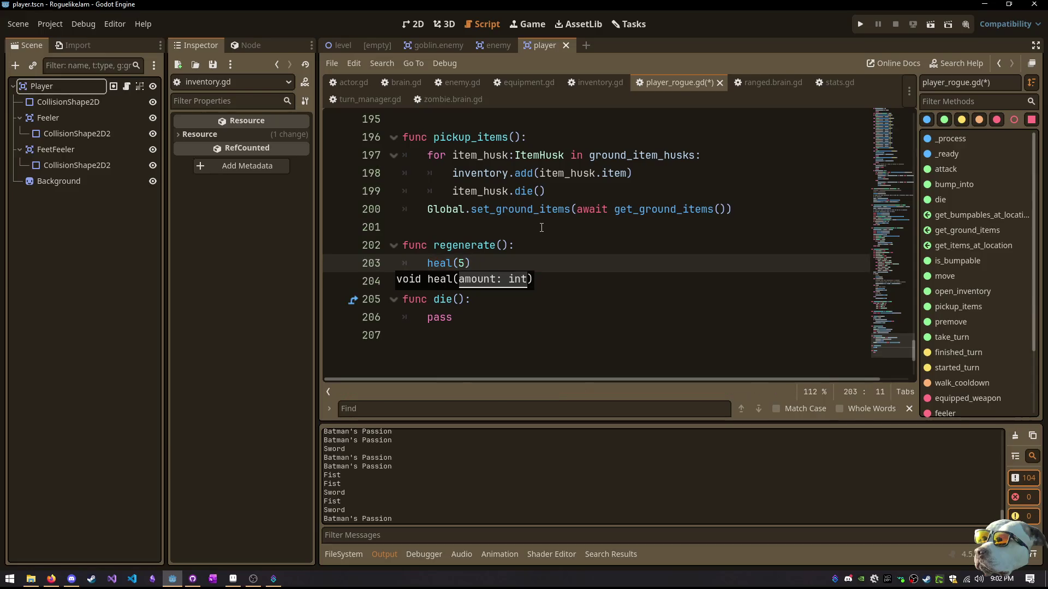
key("ctrl+s")
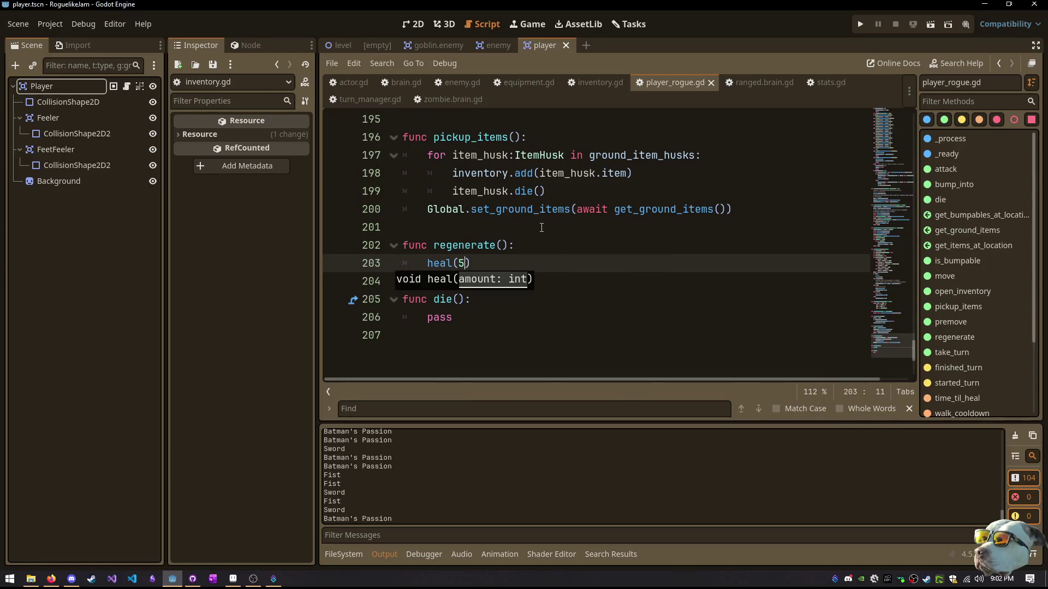
Run the project with F5, start a new game and step next to a goblin.
key("F5")
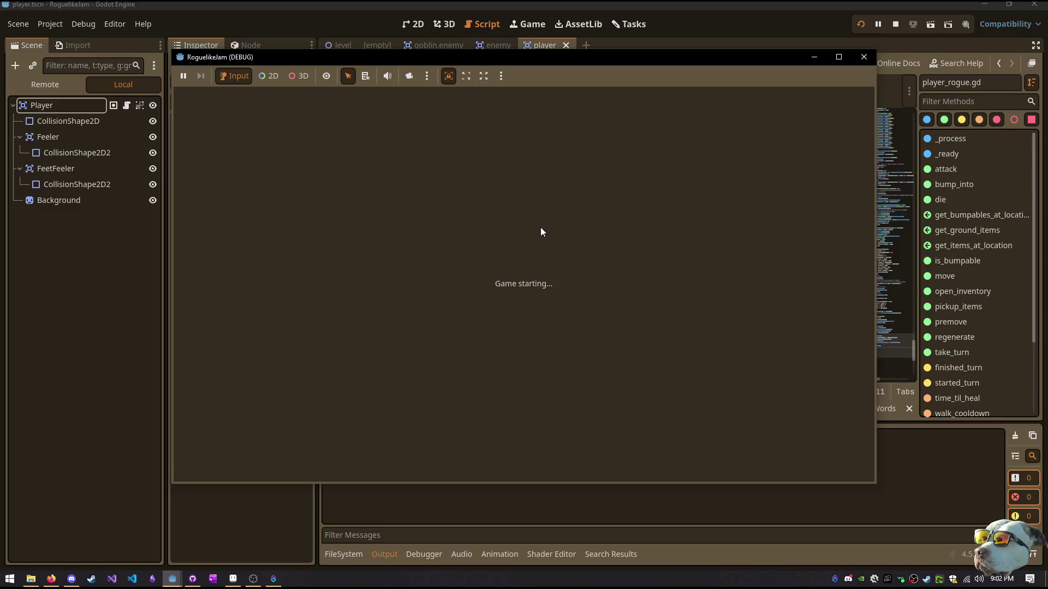
key("Return")
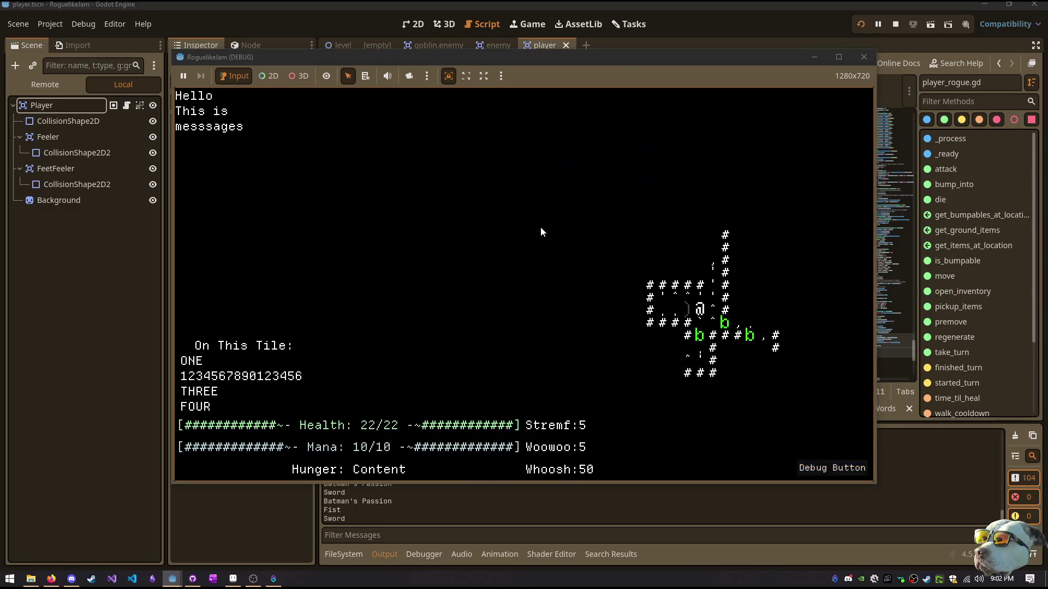
key("Right")
key("Right")
key("Right")
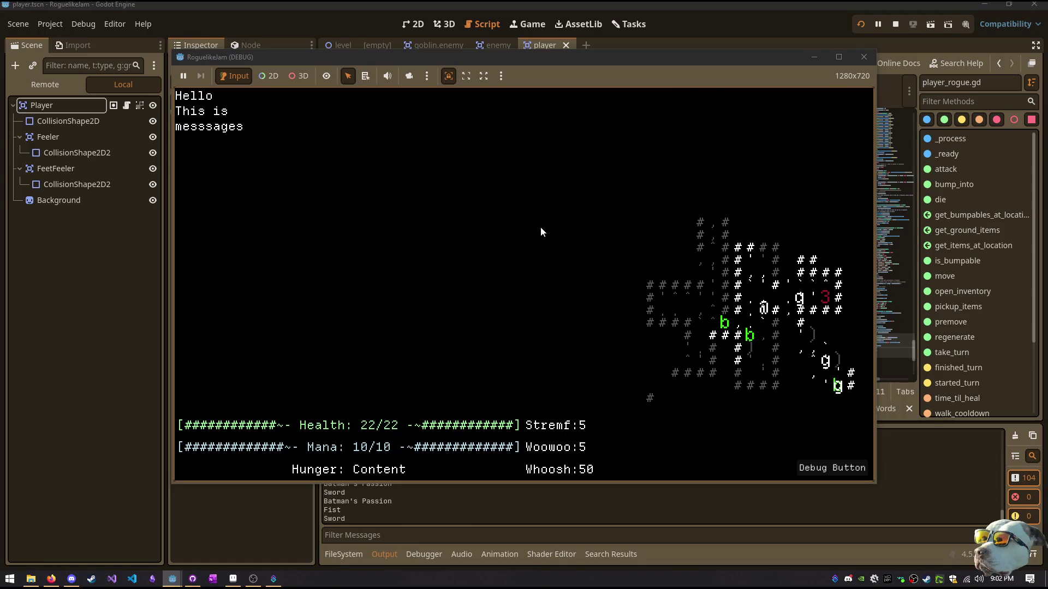
key("Up")
key("Right")
key("Down")
key("Left")
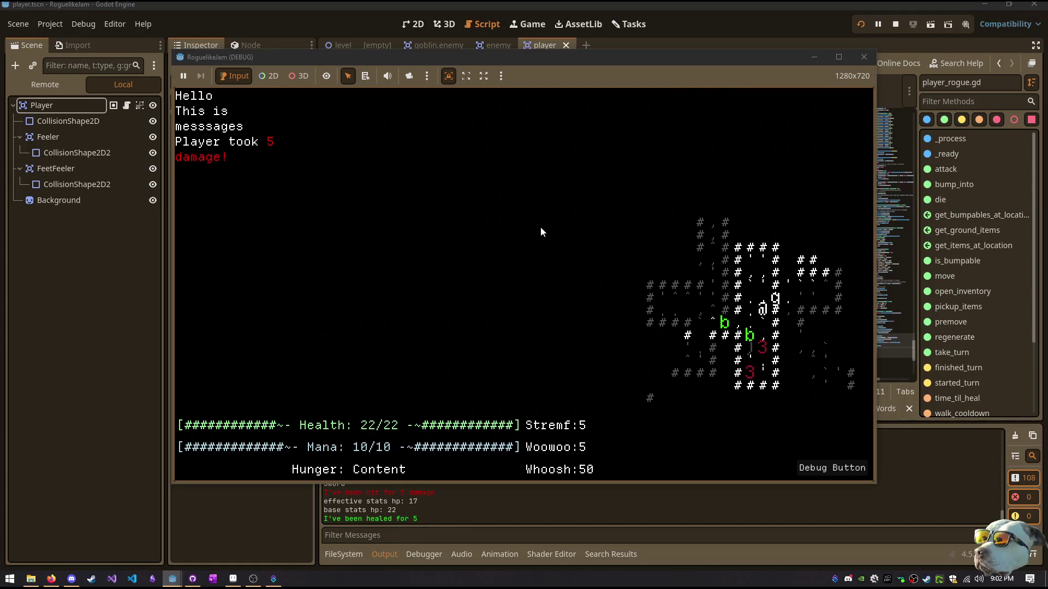
Walk left past the goblins while health regenerates, then return to the editor.
key("Down")
key("Left")
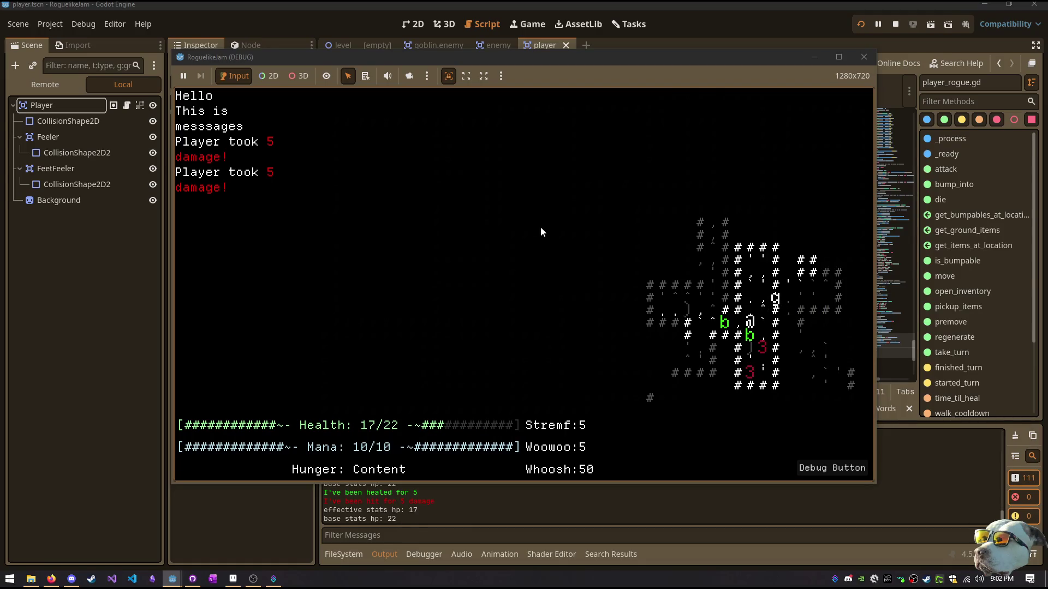
key("Left")
key("Left")
key("Left")
key("Down")
key("Left")
key("Down")
key("Left")
key("Down")
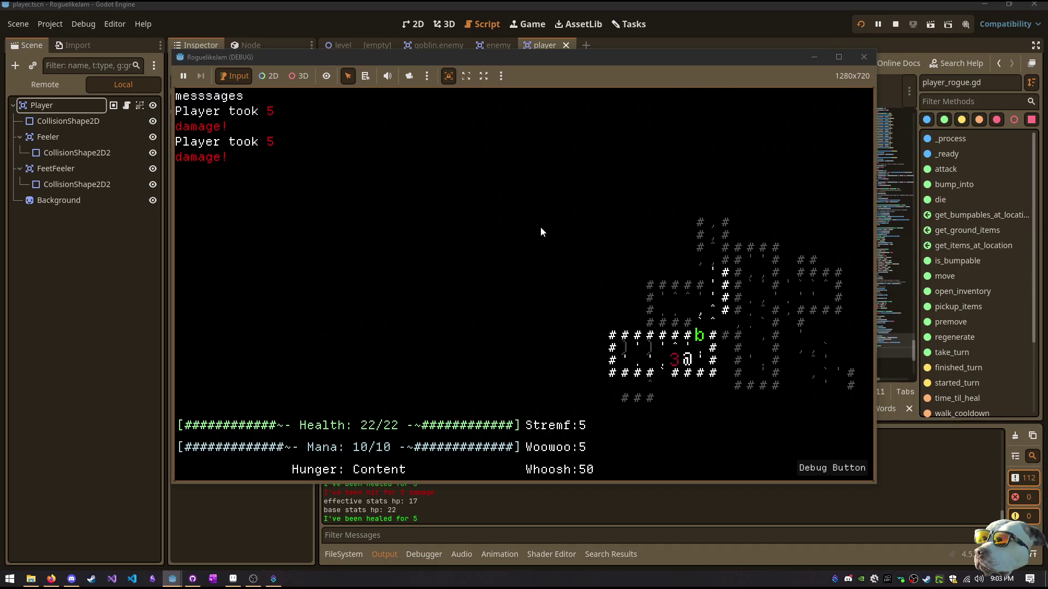
key("alt+Tab")
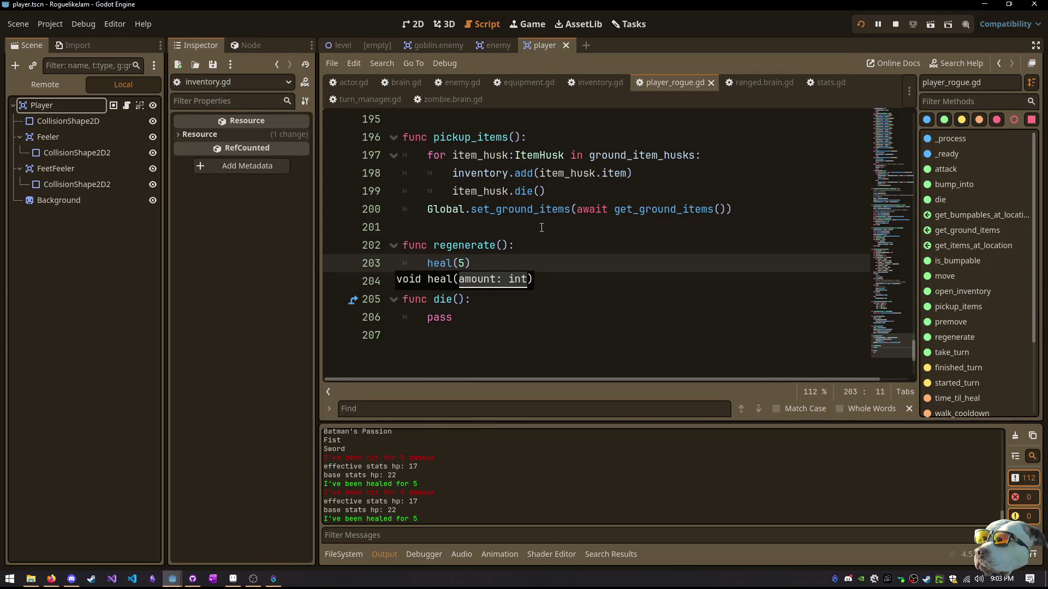
Change heal(5) to heal(1) in regenerate().
type(")")
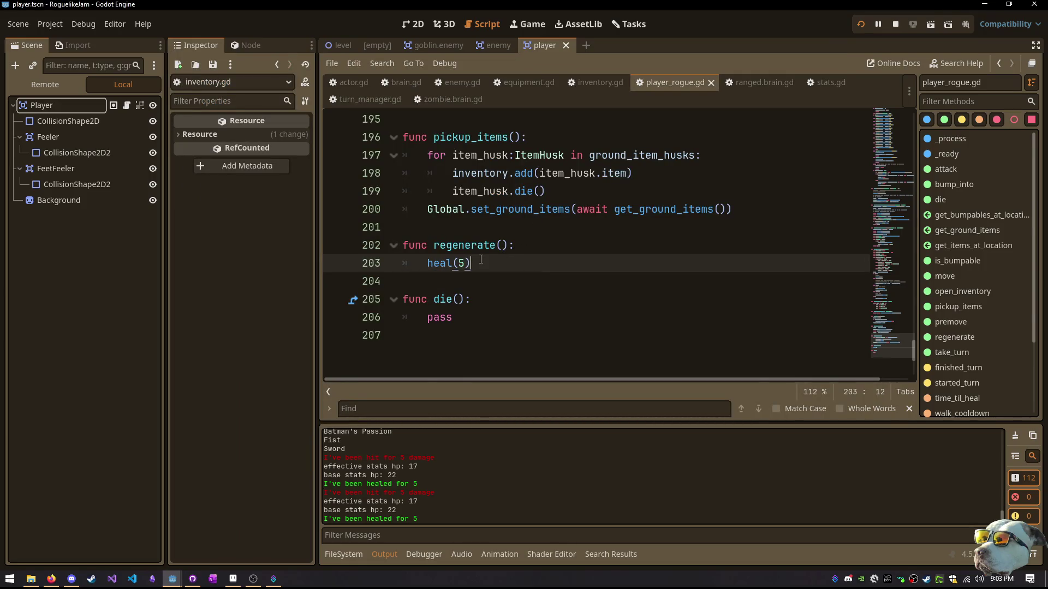
left_click(460, 264)
key("Delete")
type("1")
key("End")
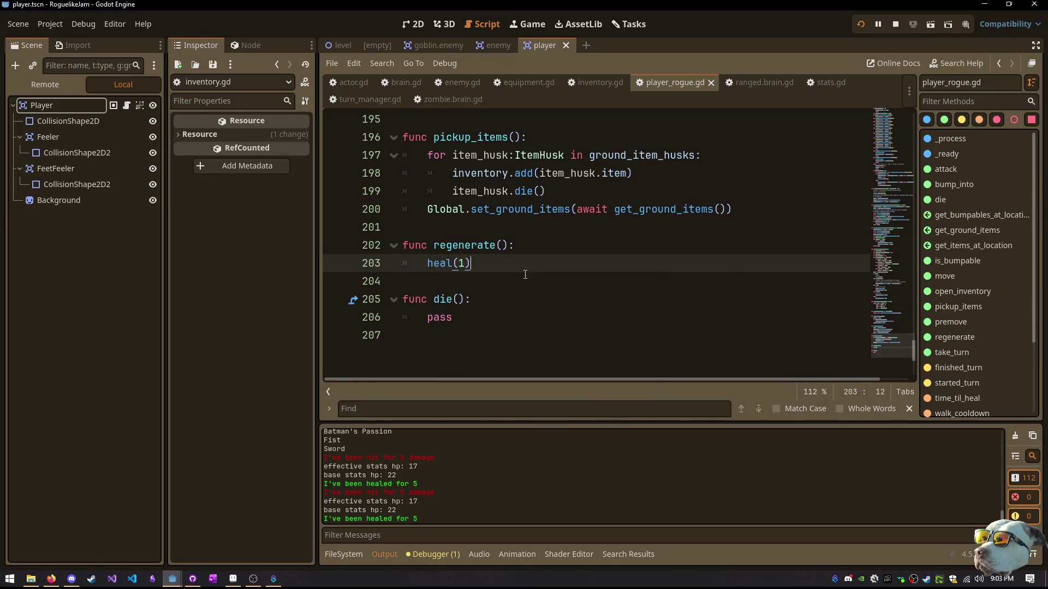
Move the player in the running game, then inspect the cancel_pending_functions warning under Debugger Errors.
key("alt+Tab")
key("e")
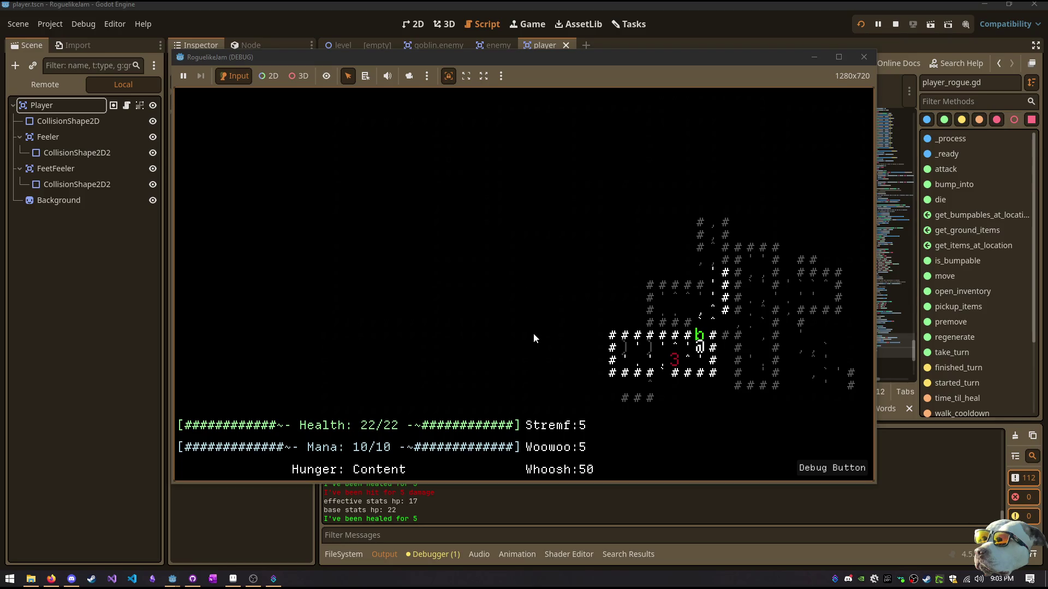
left_click(781, 27)
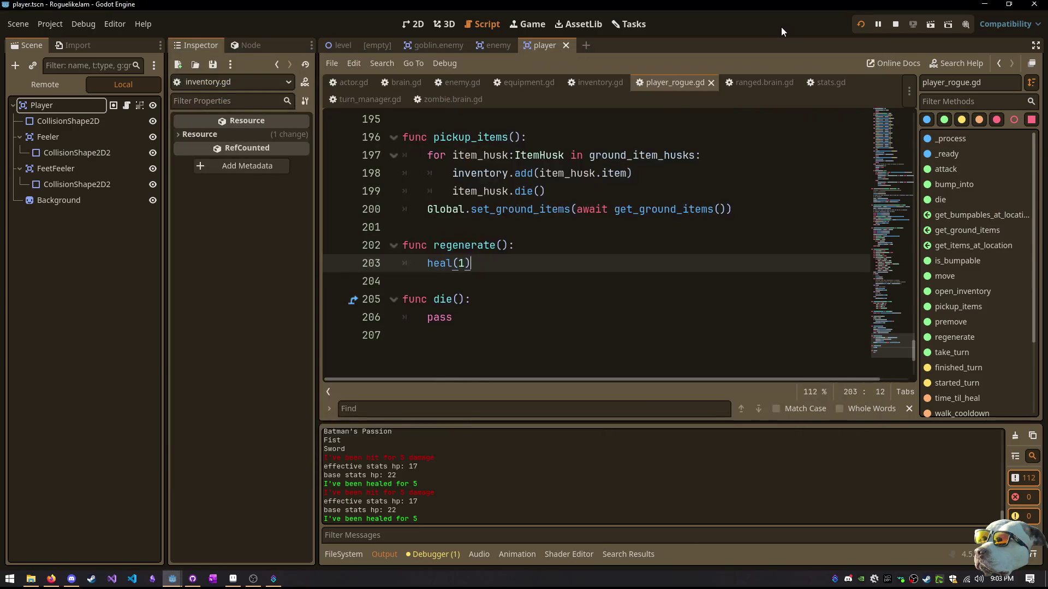
left_click(440, 551)
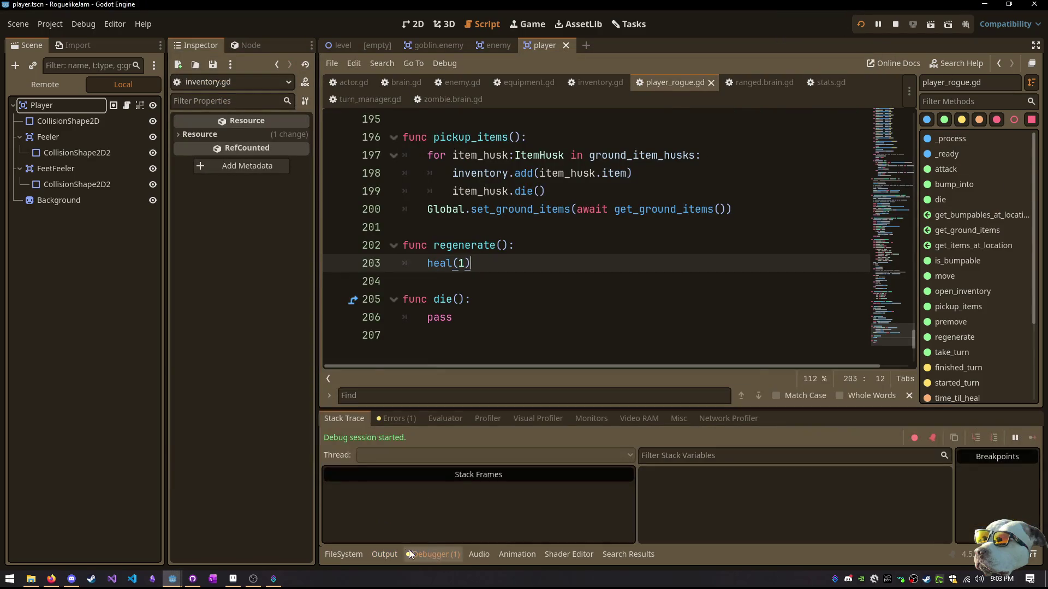
left_click(410, 414)
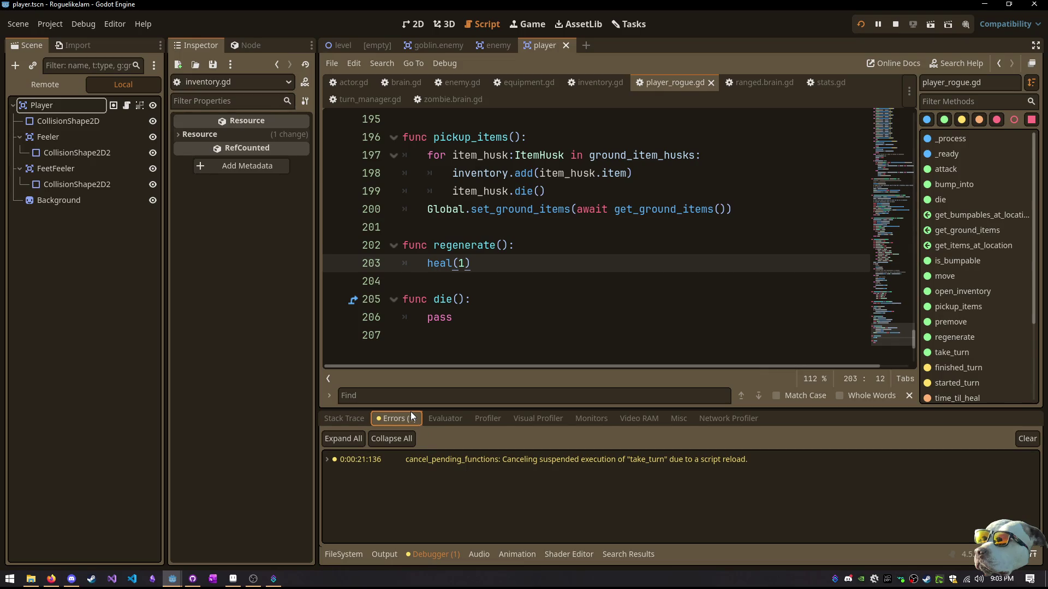
left_click(535, 460)
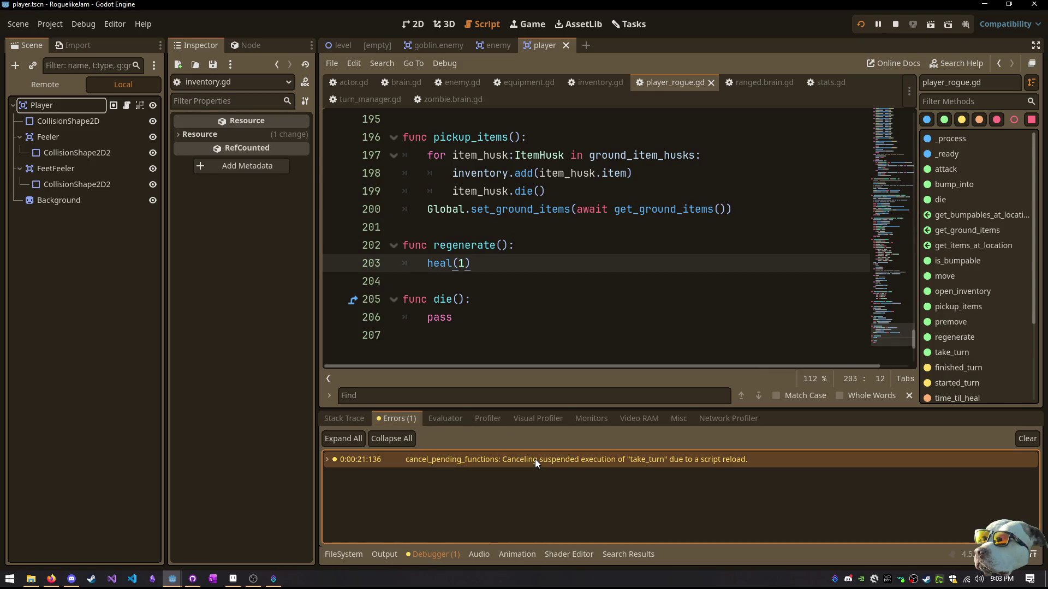
Relaunch the game, start a new run, and walk into the dungeon next to a goblin.
left_click(860, 24)
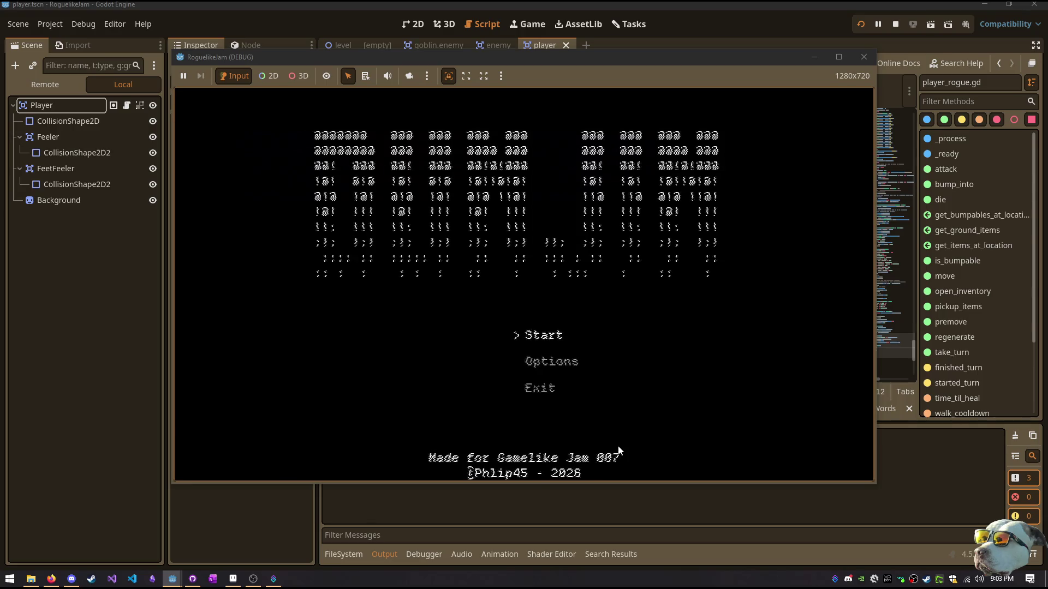
key("Return")
key("Right")
key("Right")
key("Right")
key("Up")
key("Up")
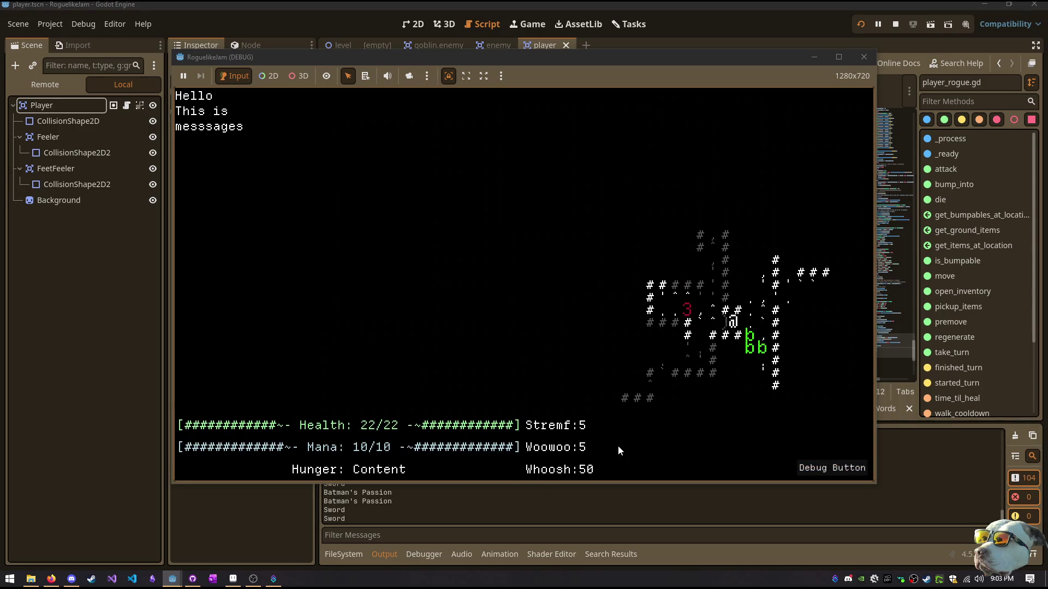
key("Down")
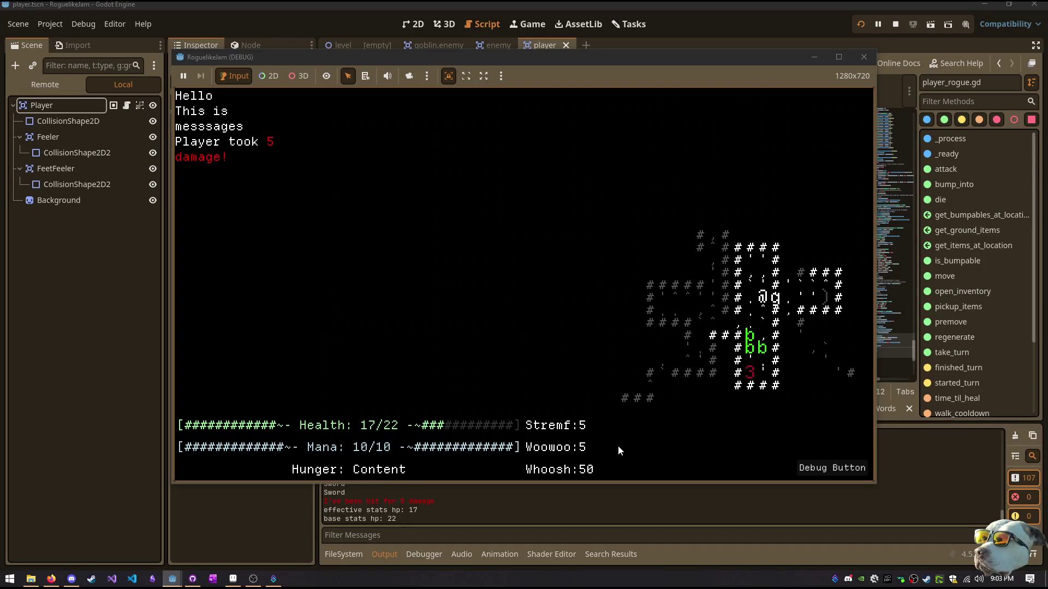
Take a goblin hit, then walk away while health regenerates 1 HP at a time to 20.
key("Left")
key("Down")
key("Left")
key("Down")
key("Left")
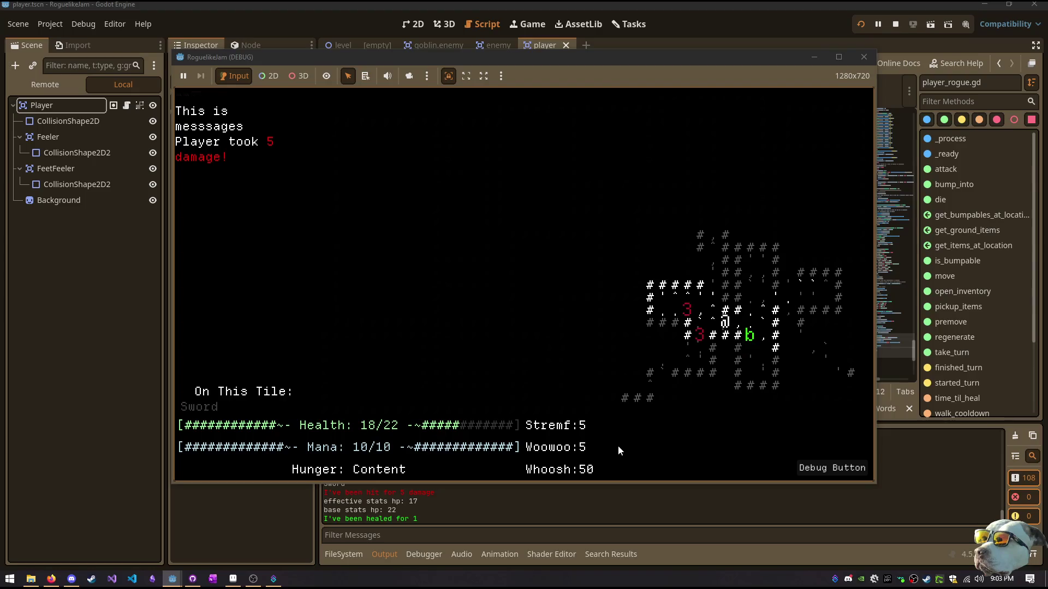
key("Left")
key("Left")
key("Down")
key("Down")
key("Down")
key("Left")
key("Left")
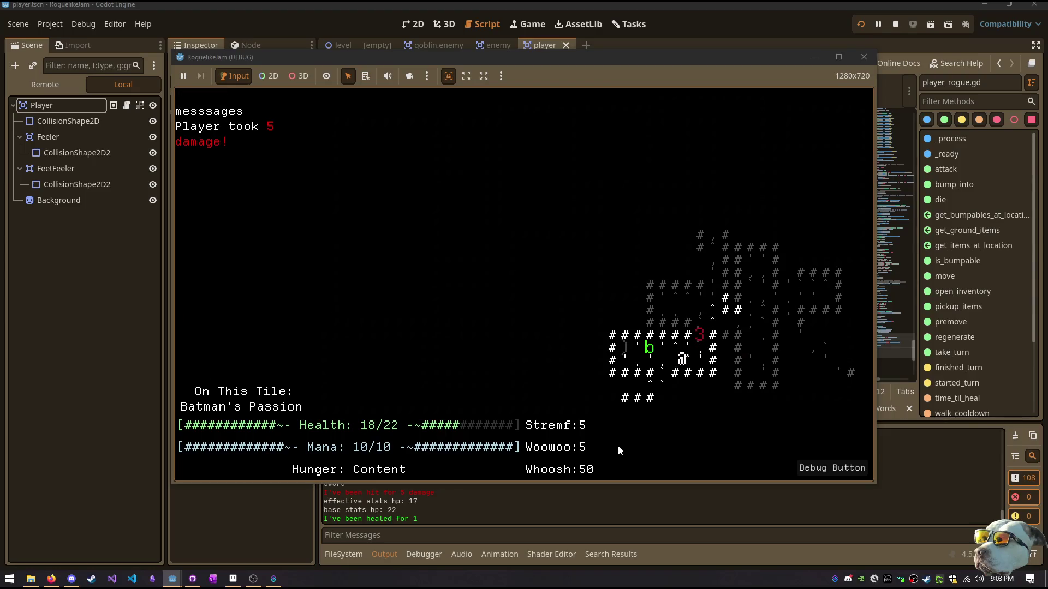
key("Left")
key("Down")
key("Left")
key("Down")
key("Left")
key("Left")
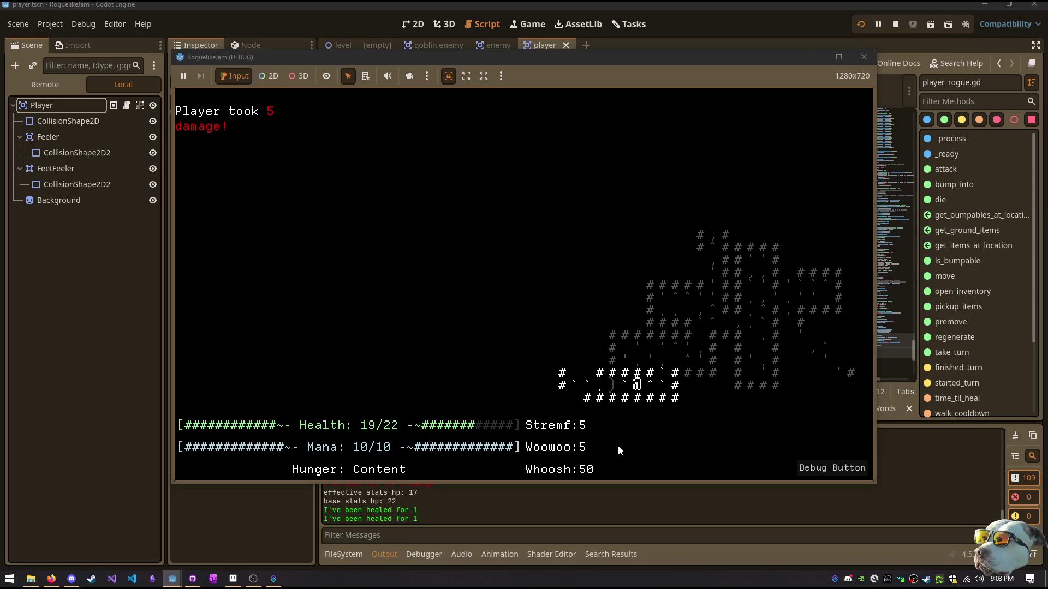
key("Left")
key("Left")
key("Left")
key("Up")
key("Up")
key("Up")
key("Up")
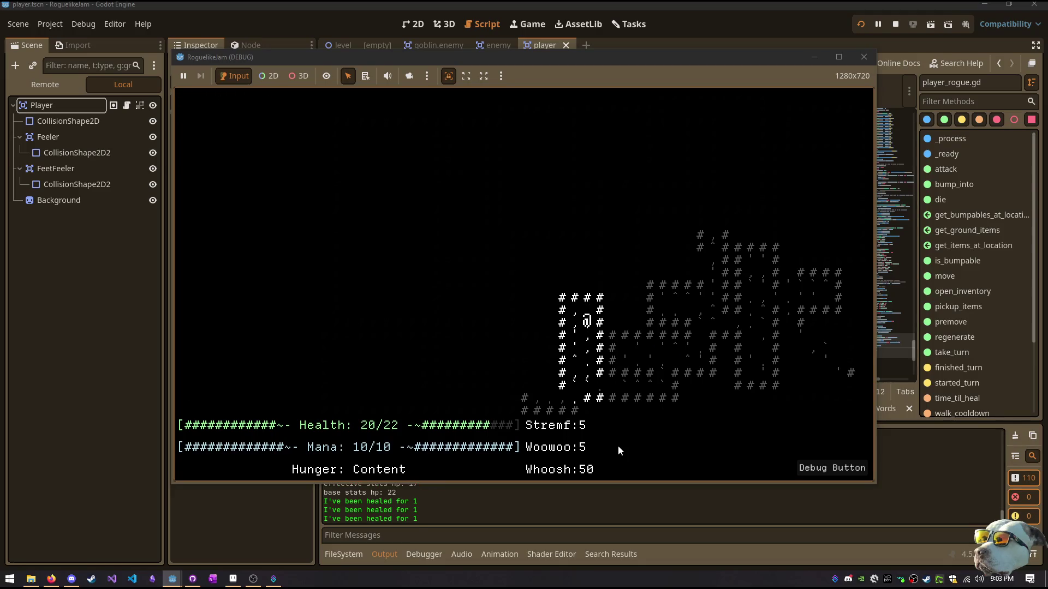
key("Up")
key("Up")
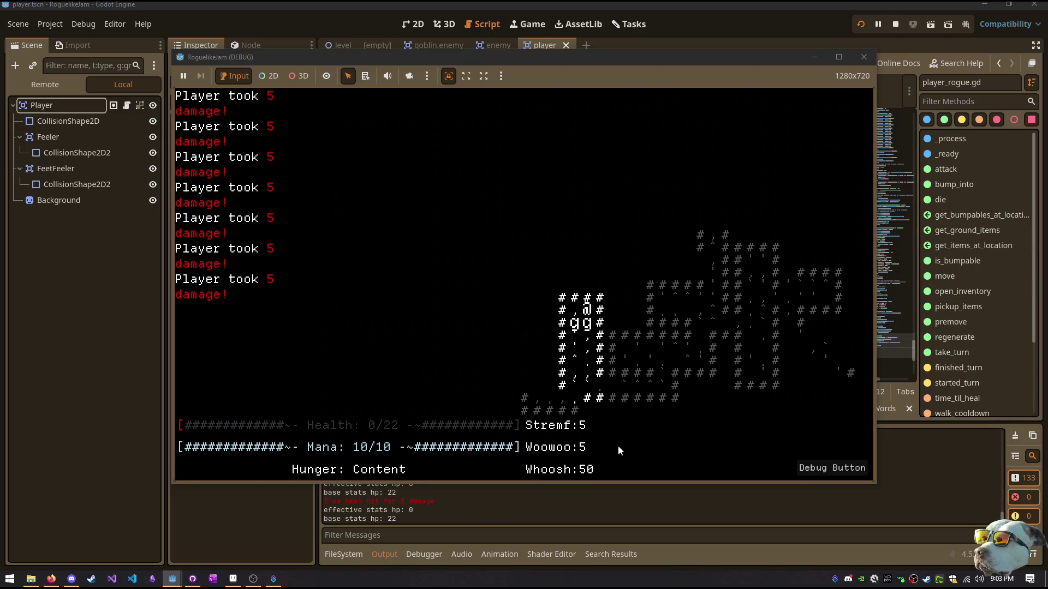
Move the player beside the goblins, then stop the running game.
key("Left")
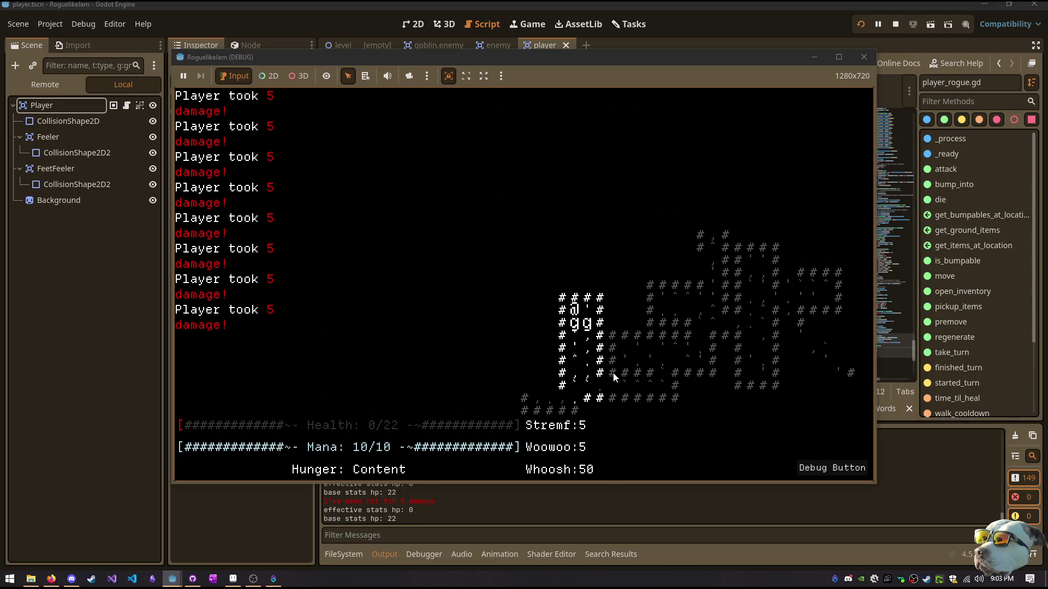
left_click(864, 57)
key("Up")
key("Up")
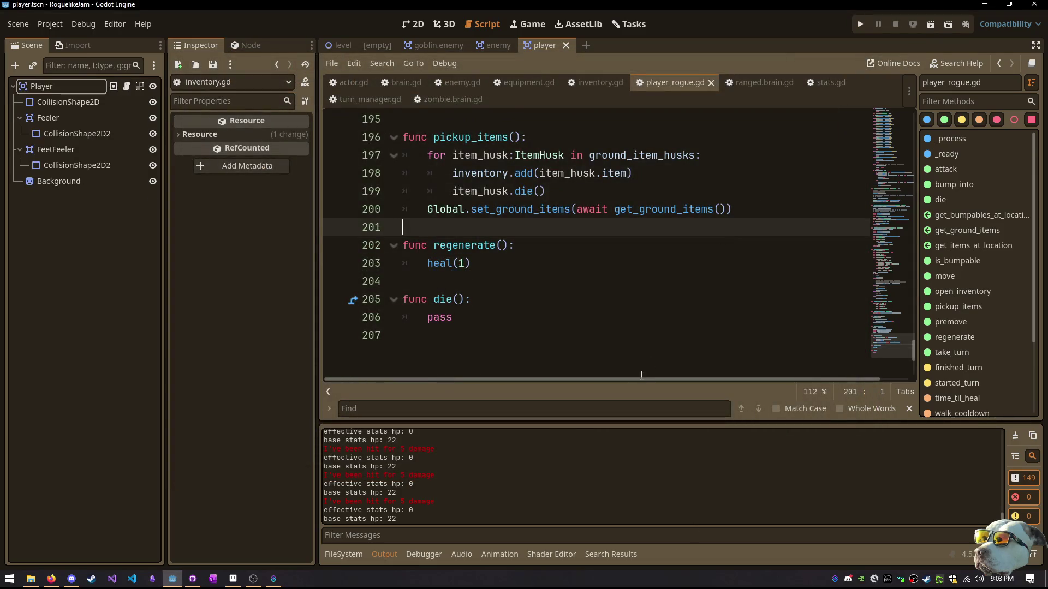